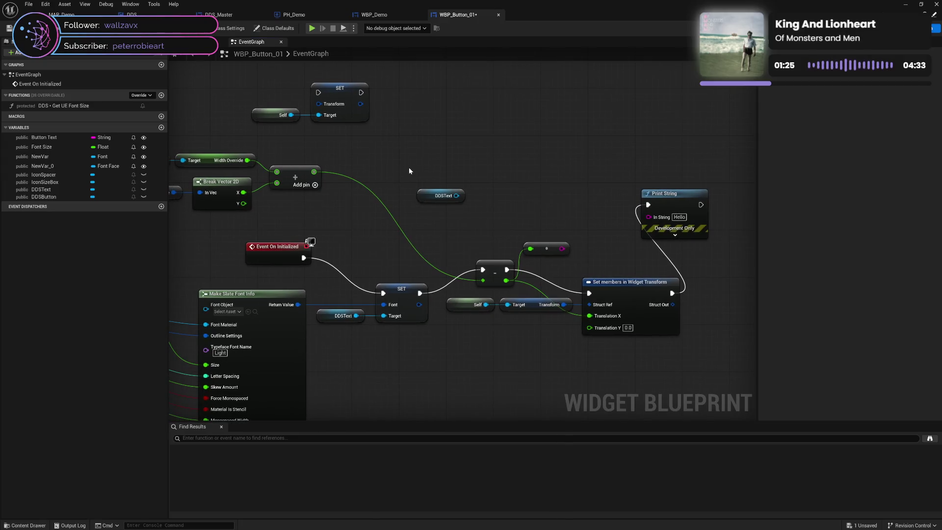
Step: Delete the unused SET/Self, DDSText getter, double-to-string conversion and Print String nodes
left_click_drag(338, 129, 351, 131)
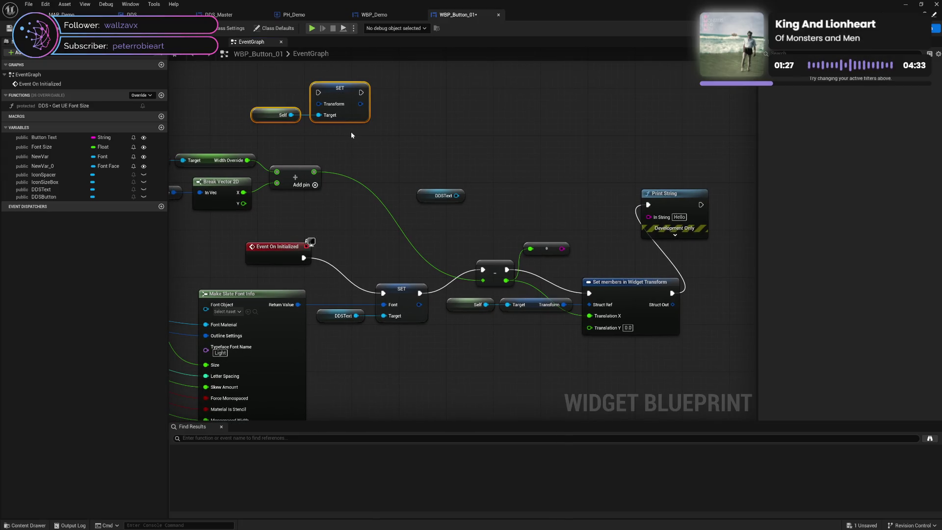
key("Delete")
left_click_drag(405, 161, 444, 211)
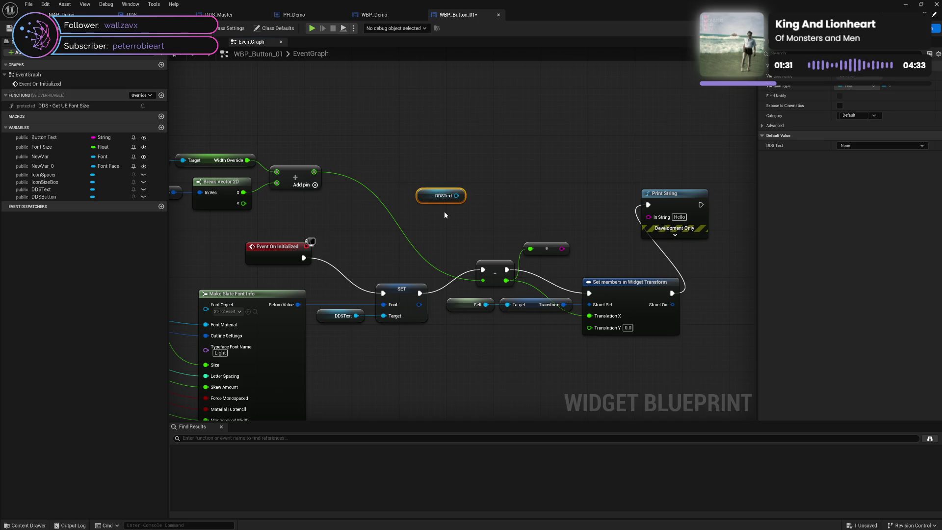
left_click(556, 249)
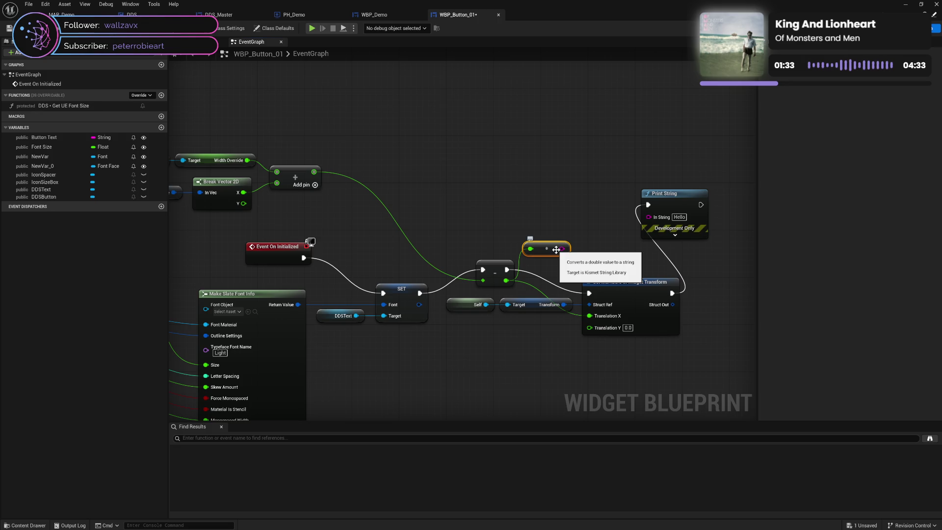
key("Delete")
left_click(693, 218)
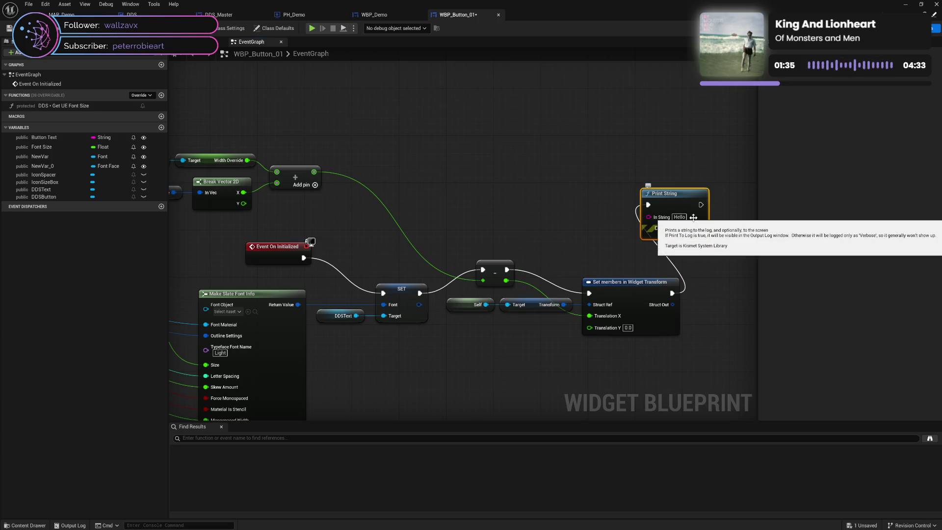
key("Delete")
Step: Wire Font Family to Font Object and Typeface to Typeface Font Name, then save the blueprint
key("Home")
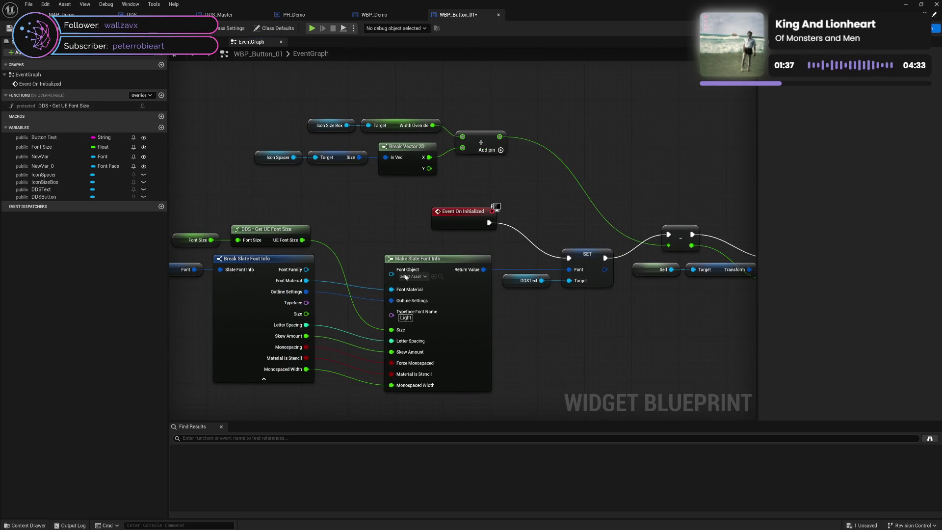
left_click_drag(307, 270, 396, 277)
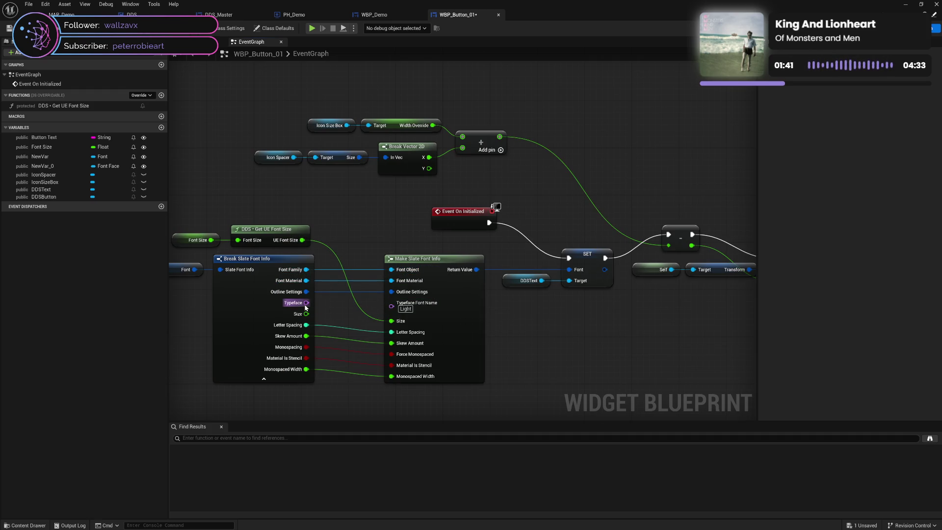
left_click_drag(305, 307, 392, 303)
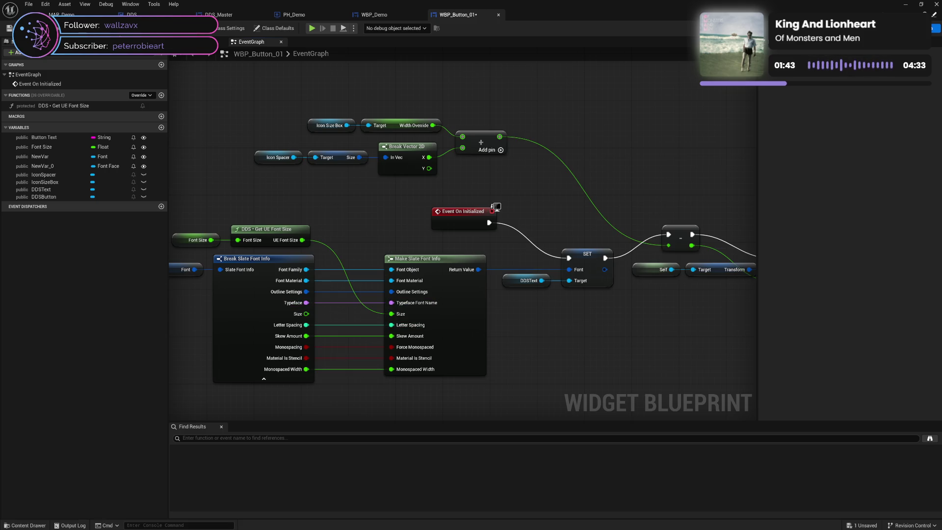
key("ctrl+s")
left_click_drag(193, 220, 282, 247)
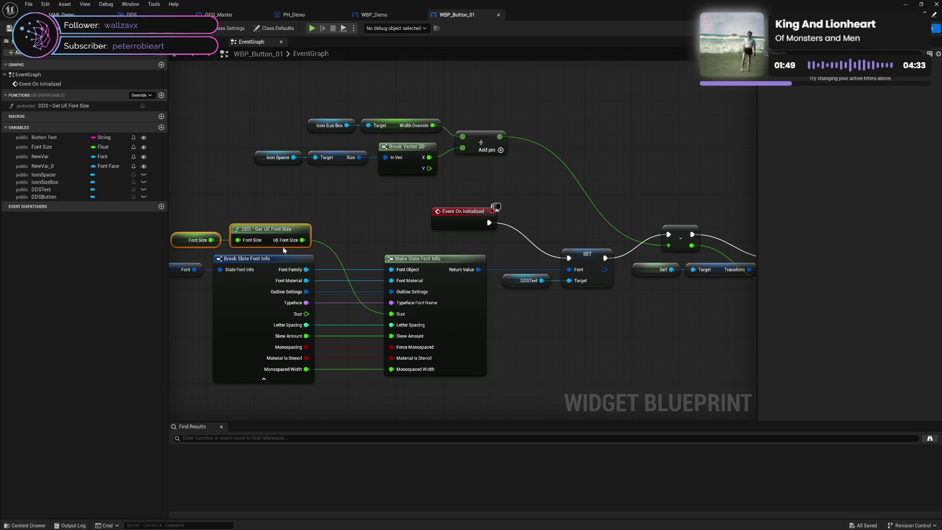
left_click(340, 216)
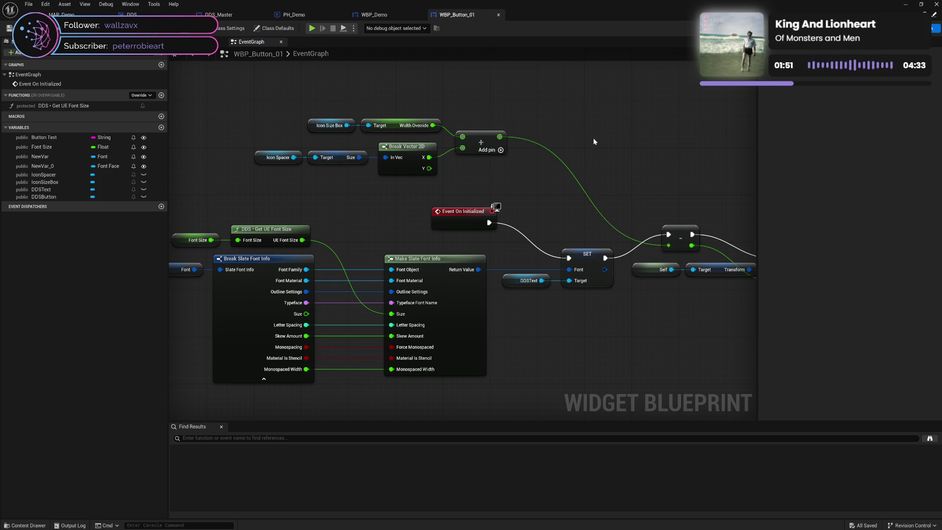
key("ctrl+shift+alt+d")
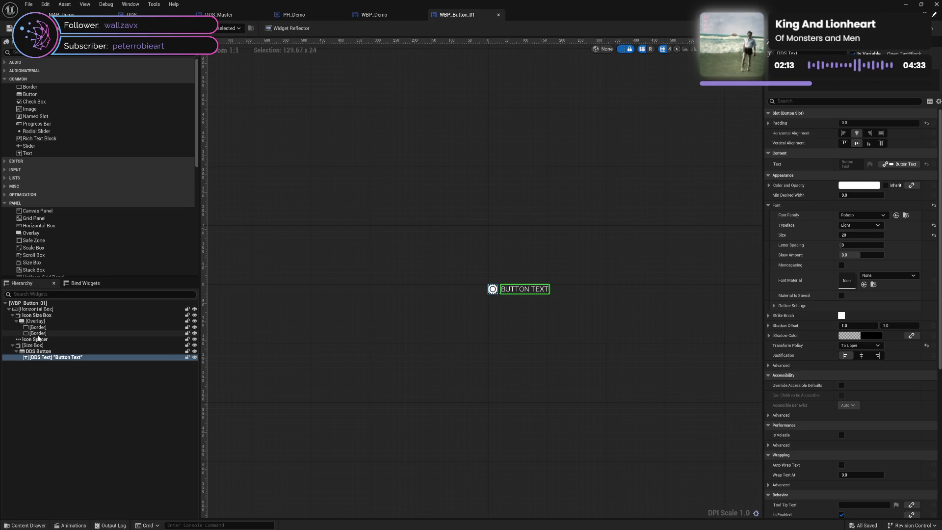
left_click(30, 317)
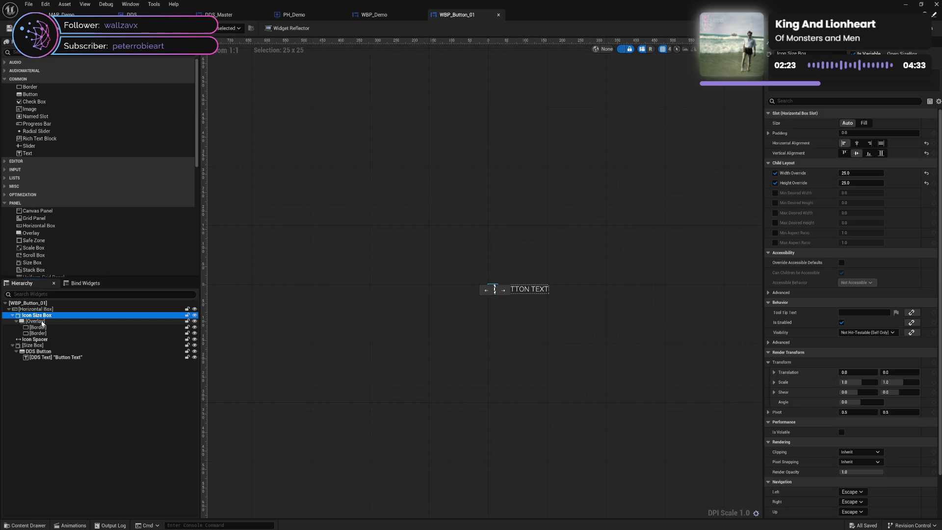
left_click(42, 322)
Step: Wrap the icon Overlay in a Horizontal Box
right_click(42, 323)
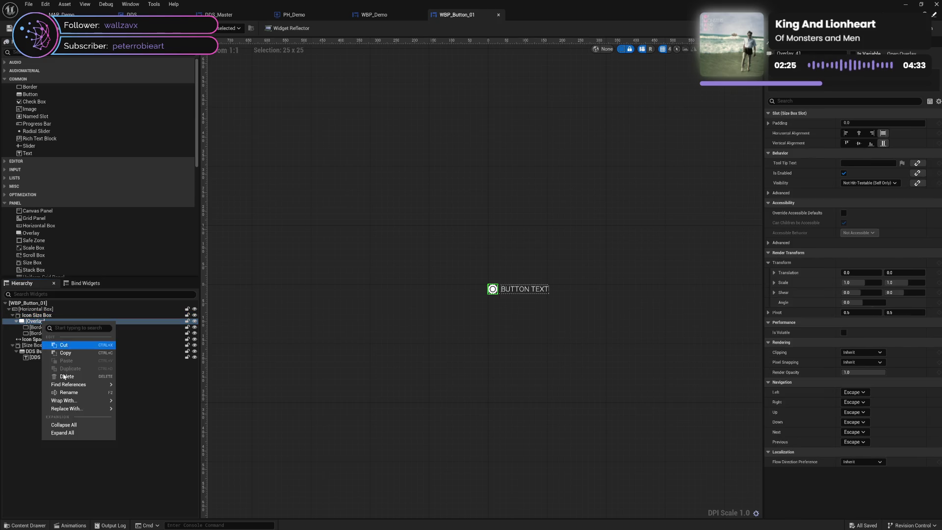
mouse_move(66, 400)
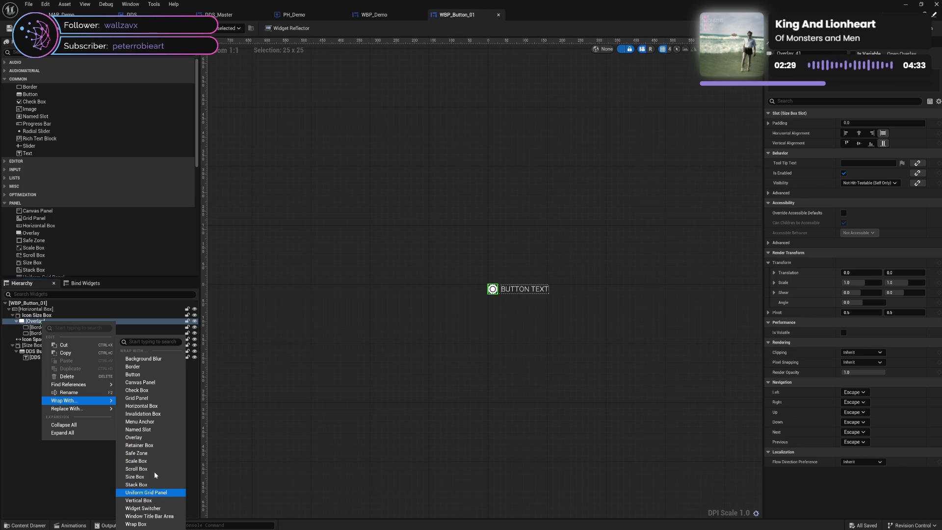
left_click(141, 406)
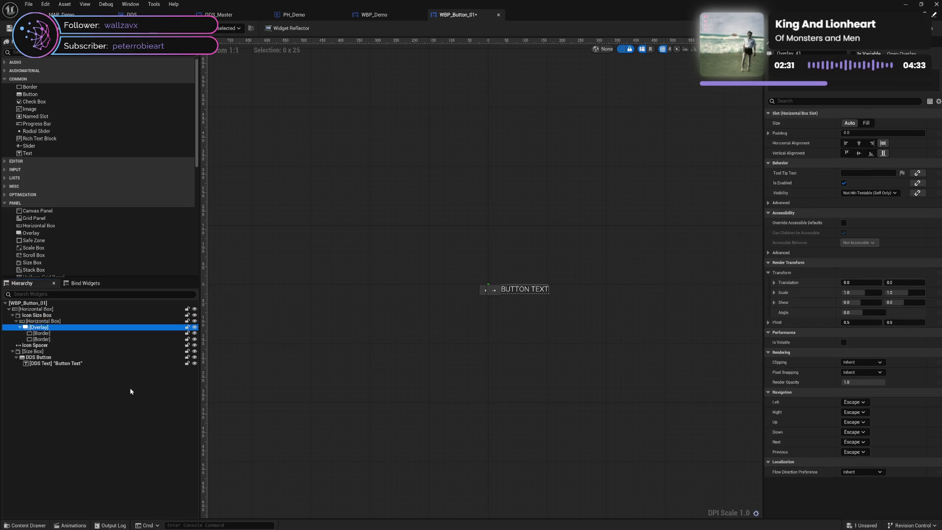
Step: Collapse the Icon Size Box branch and briefly hide, then show, the icon in the preview
left_click(41, 346)
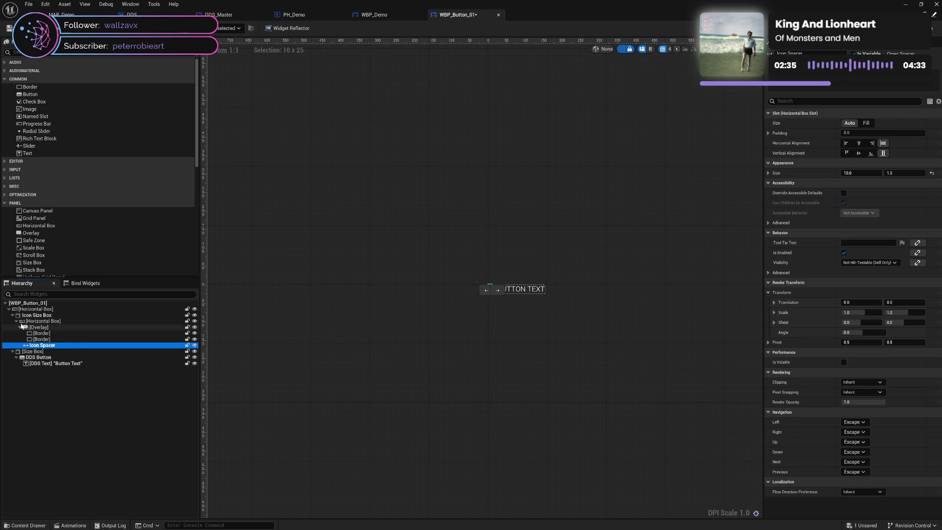
left_click(16, 321)
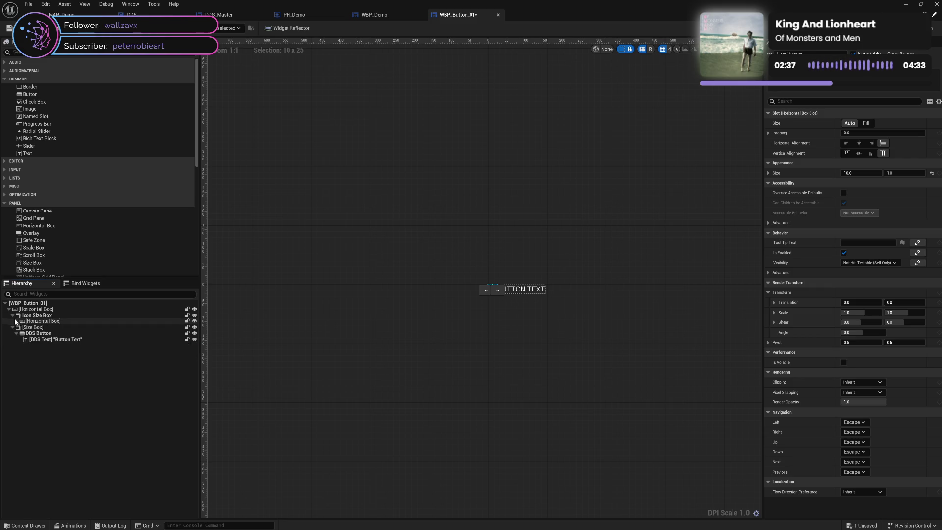
left_click(12, 315)
left_click(38, 317)
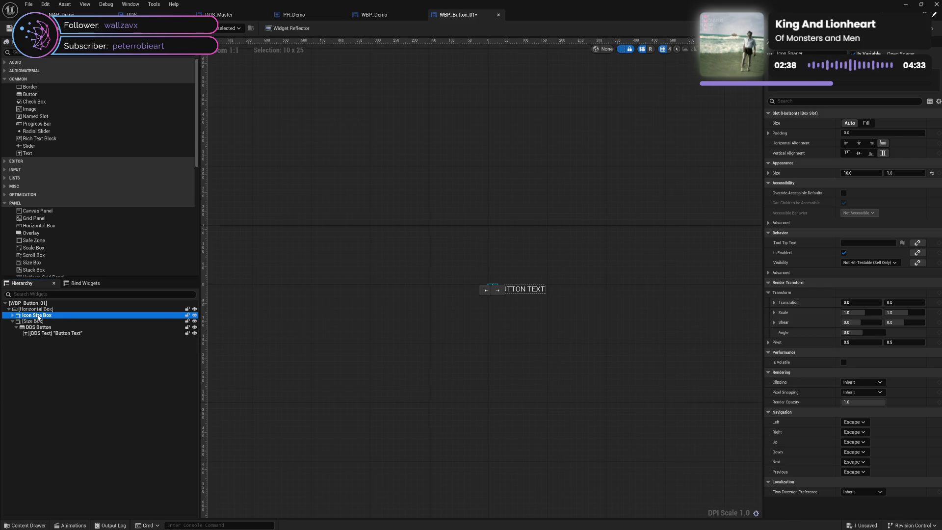
left_click(194, 316)
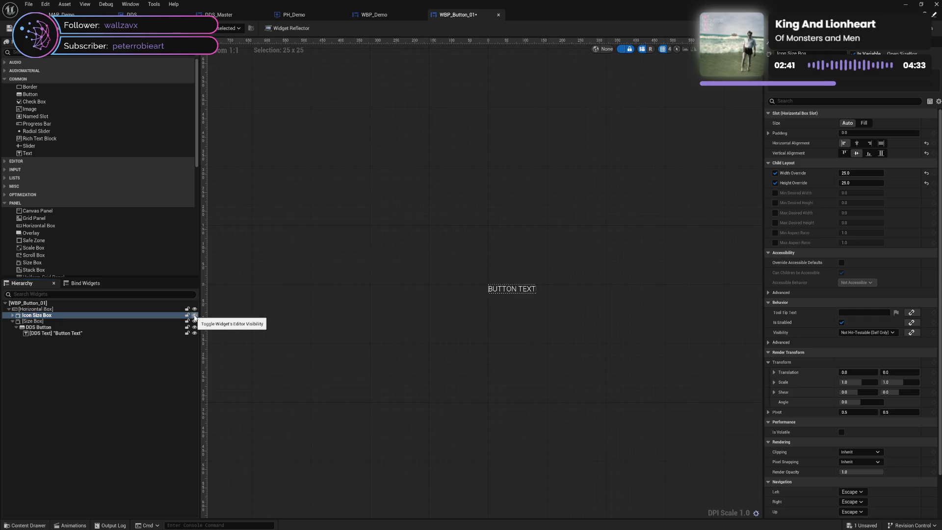
left_click(195, 316)
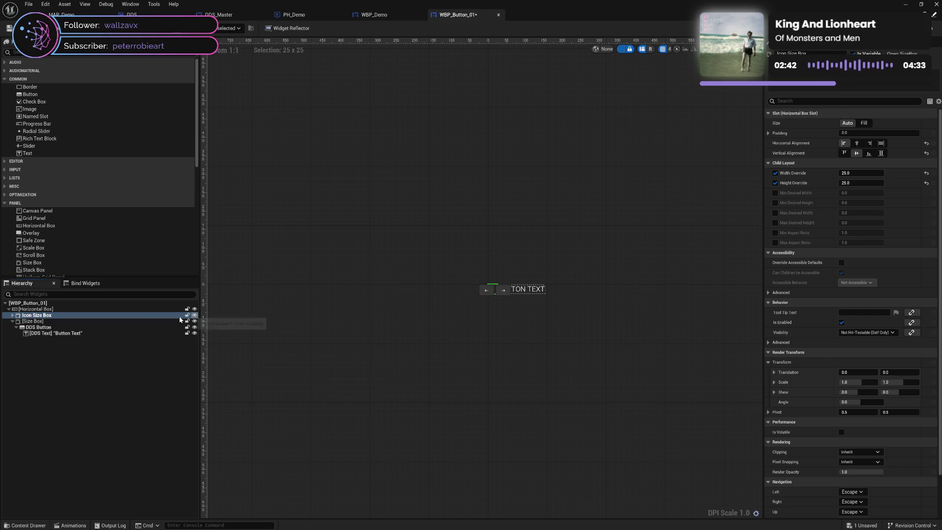
Step: Expand Icon Size Box and compare the brush settings of its two Border widgets
left_click(16, 317)
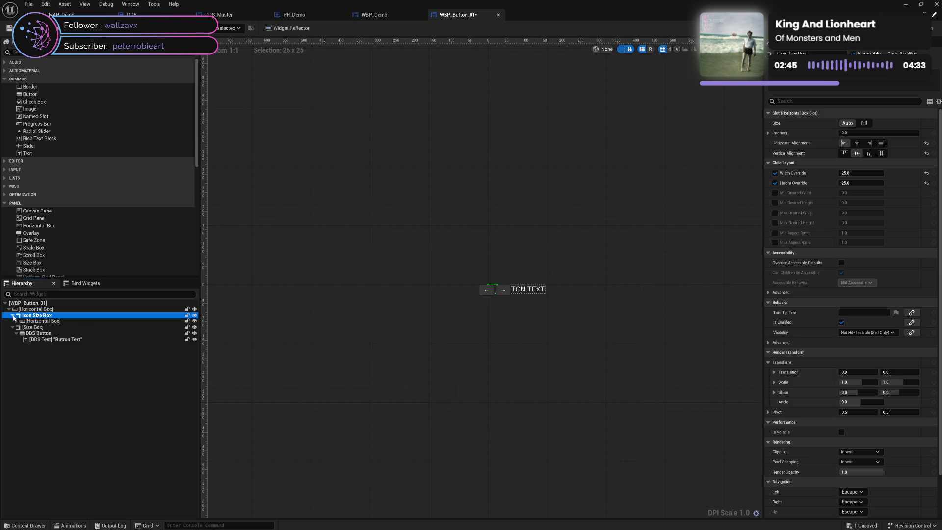
left_click(12, 315)
left_click(54, 327)
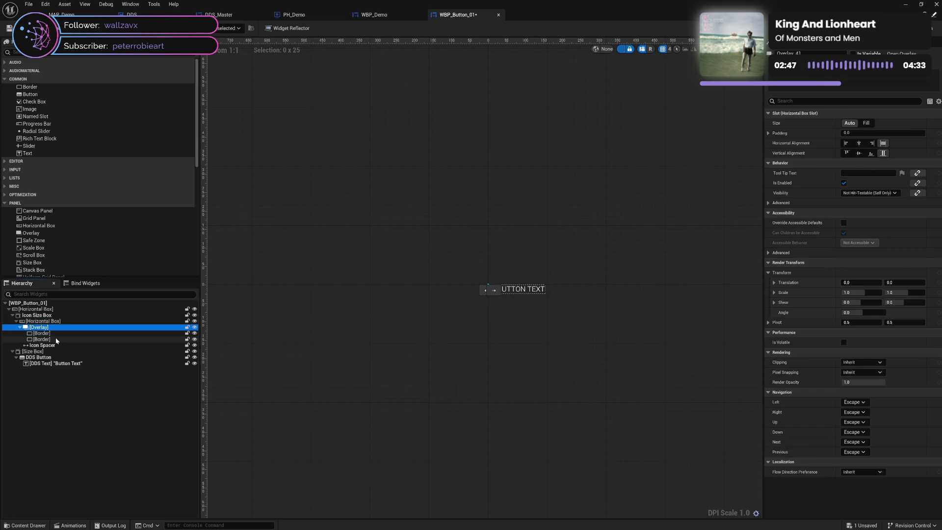
left_click(57, 333)
left_click(59, 340)
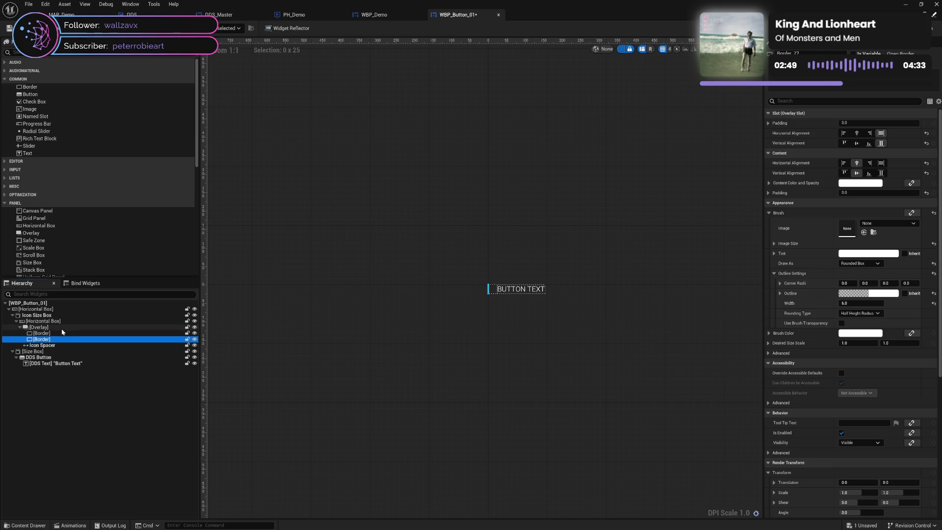
left_click(59, 333)
left_click(60, 340)
left_click(59, 334)
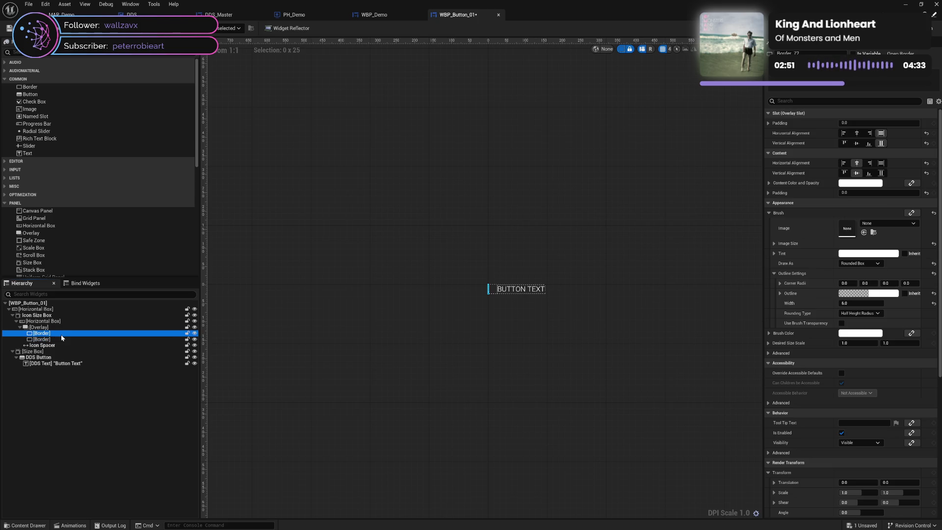
left_click(61, 340)
left_click(66, 334)
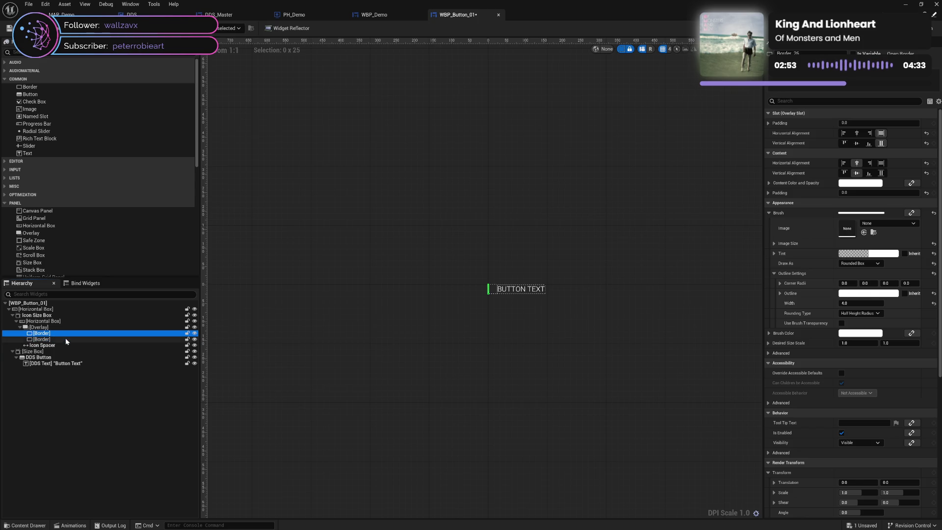
left_click(66, 339)
left_click(65, 334)
Step: Inspect the Overlay, both Horizontal Boxes, Icon Size Box and the Borders in turn
left_click(64, 327)
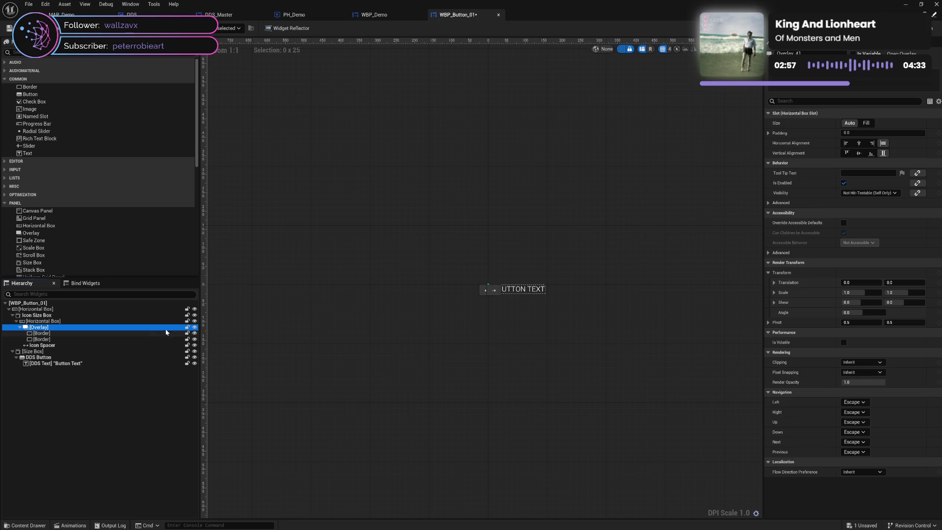
left_click(67, 321)
left_click(67, 315)
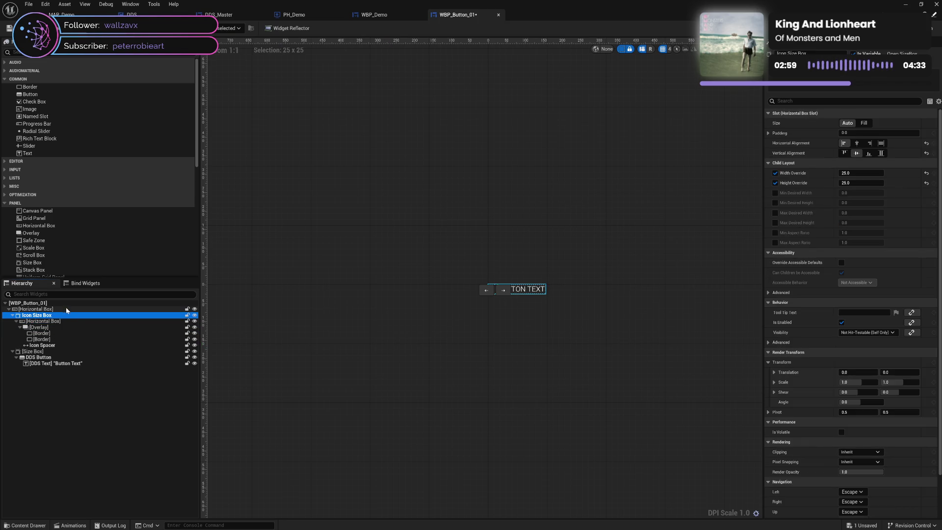
left_click(66, 309)
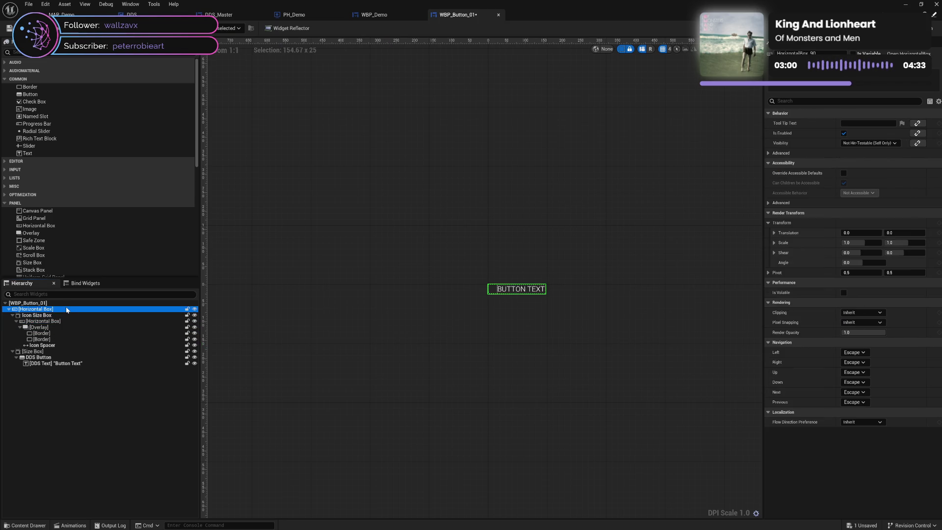
left_click(69, 333)
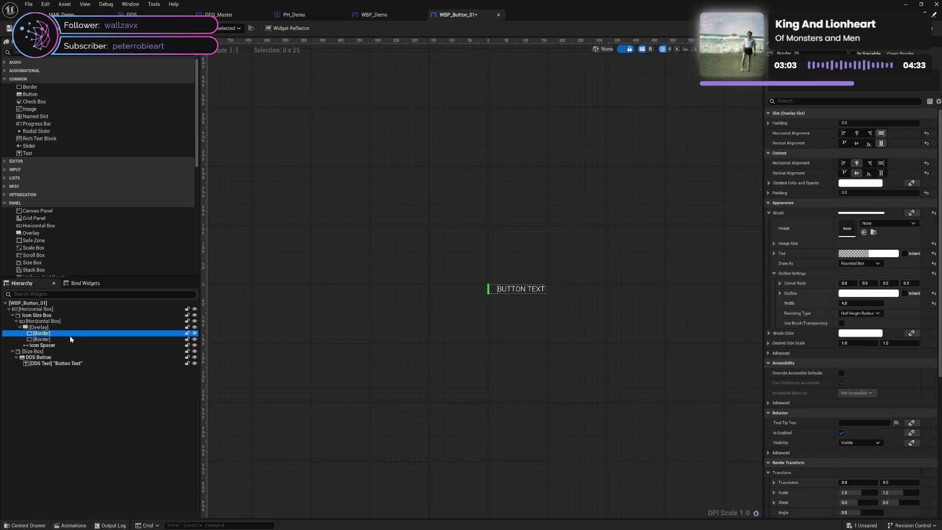
left_click(71, 339)
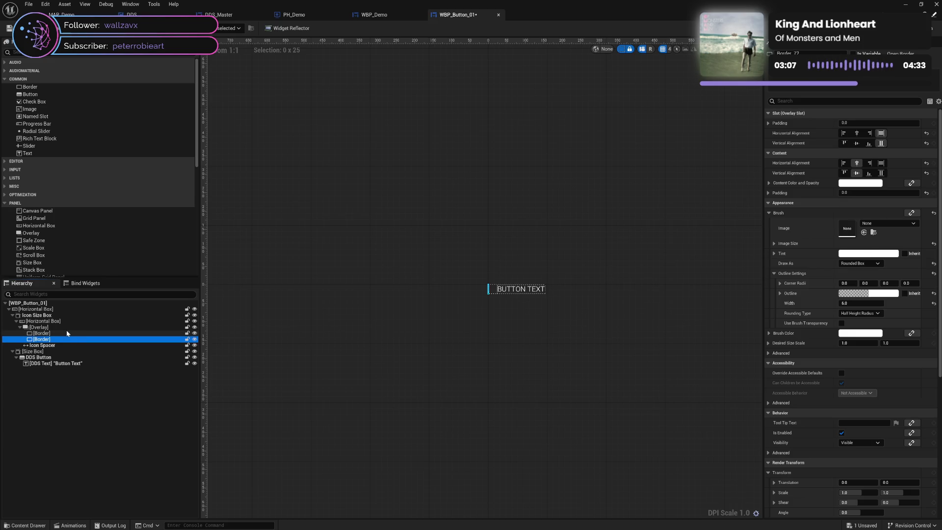
Step: Set the Overlay's Horizontal Box Slot size to Fill
left_click(66, 329)
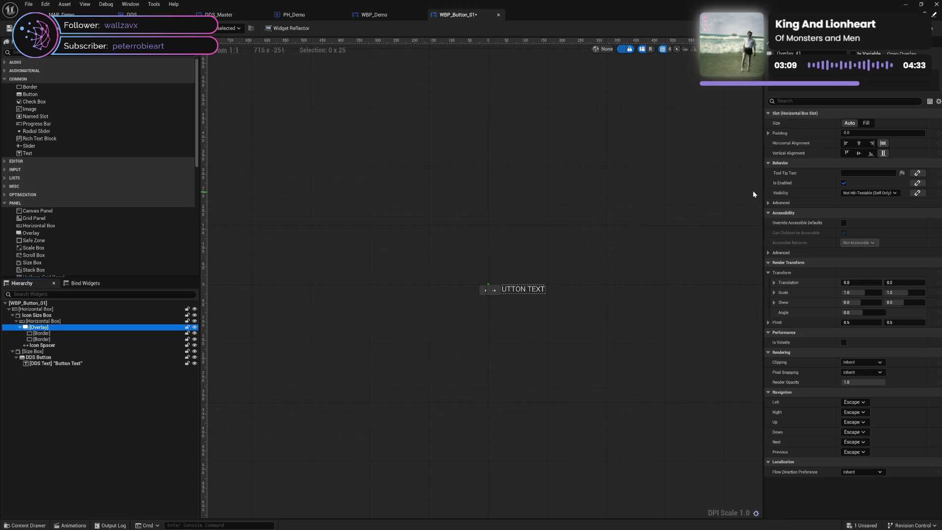
left_click(867, 127)
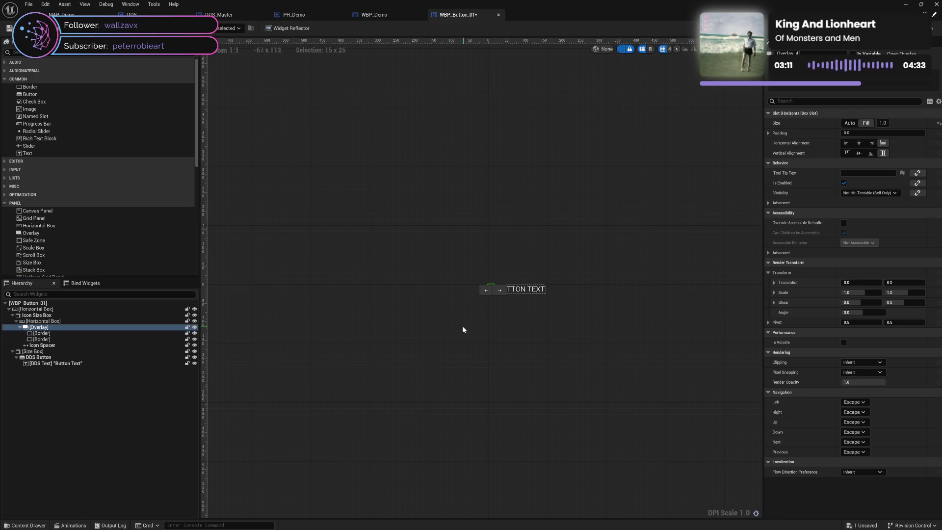
left_click(61, 323)
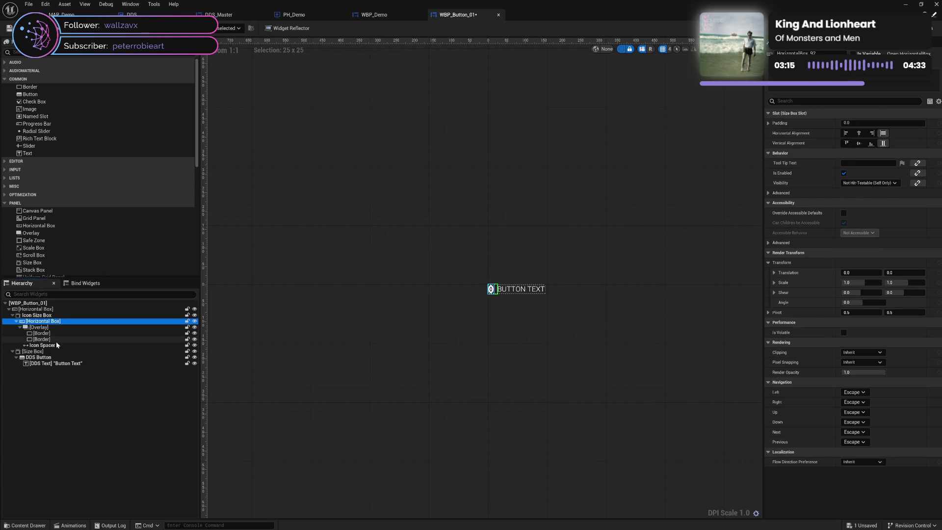
left_click(49, 316)
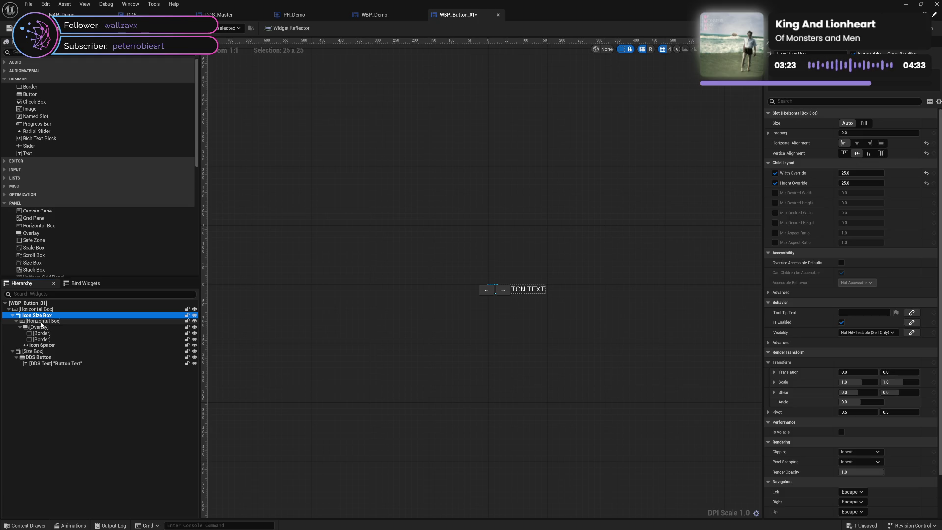
Step: Move the inner Horizontal Box above Icon Size Box so it wraps Icon Size Box and Icon Spacer
mouse_move(41, 324)
left_mouse_down()
mouse_move(38, 316)
mouse_move(38, 347)
mouse_move(36, 318)
left_mouse_up()
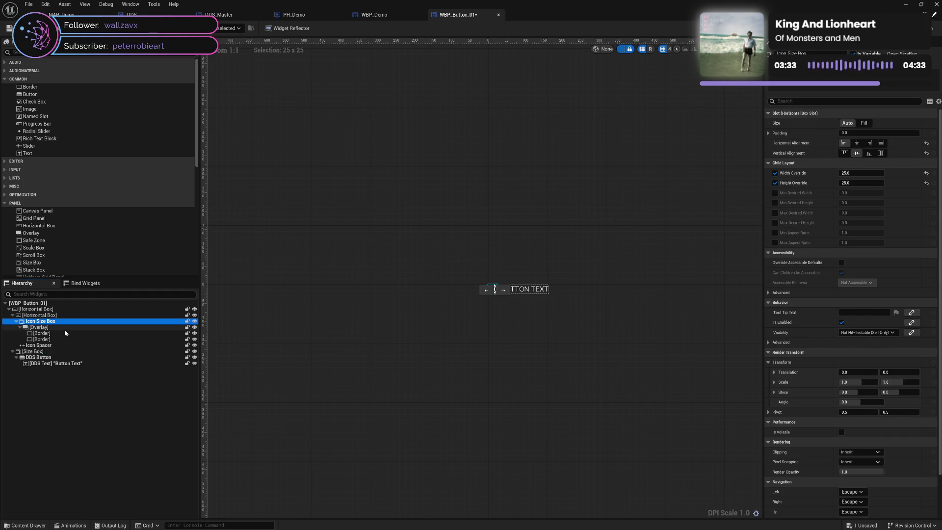
left_click(49, 327)
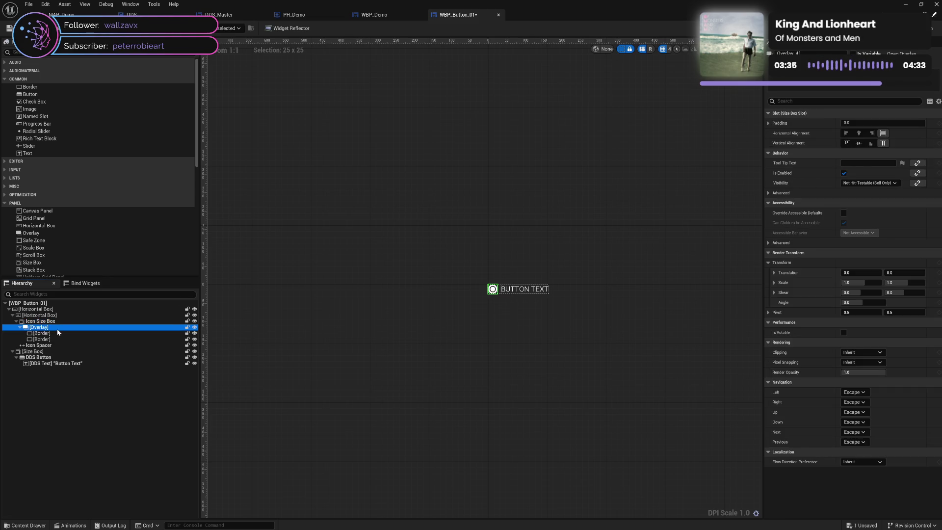
left_click(36, 321)
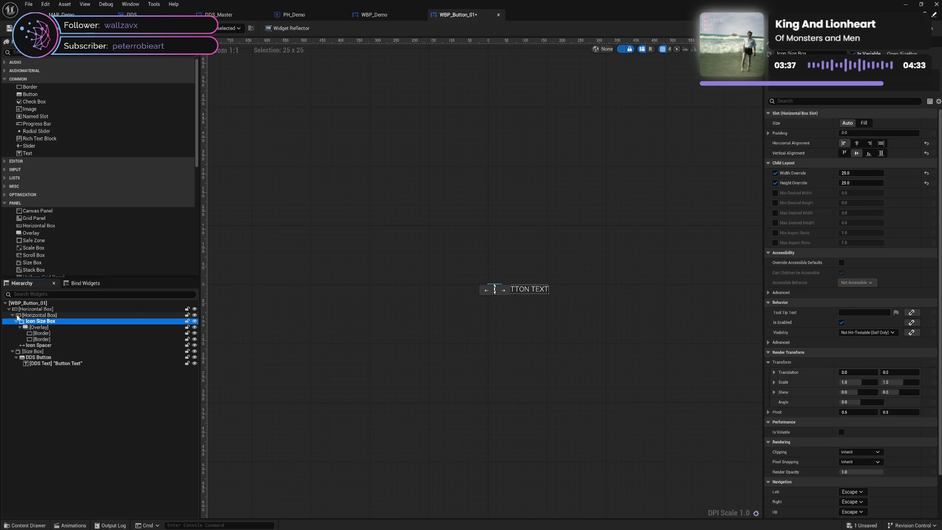
left_click(13, 316)
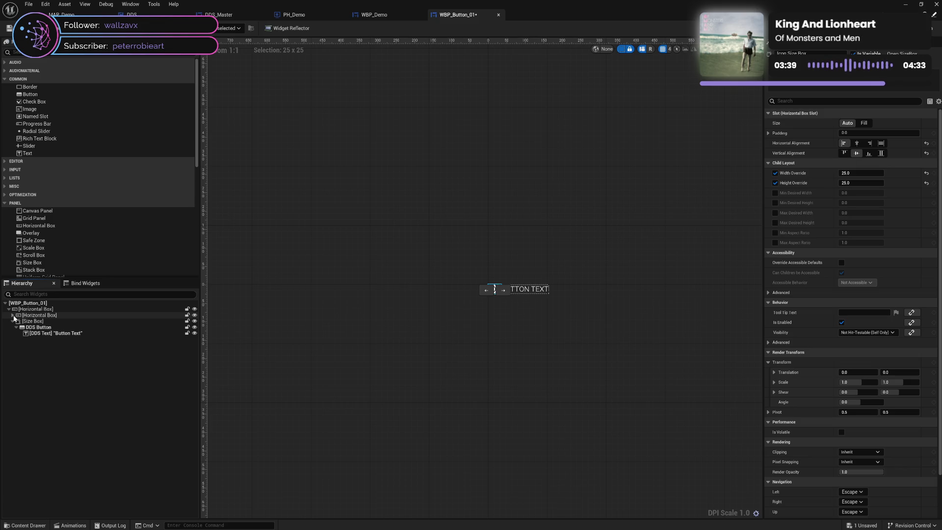
left_click(13, 316)
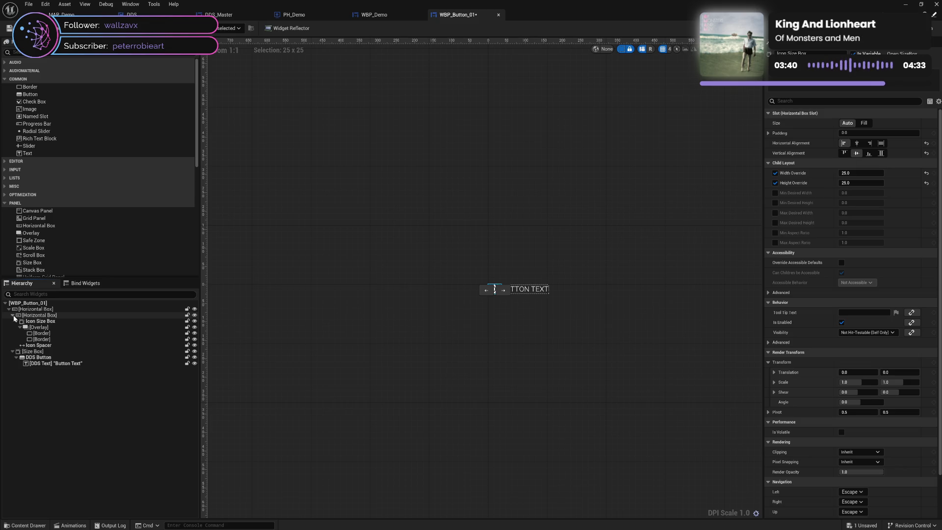
Step: Hide and re-show the icon group in the designer preview to check the layout
left_click(194, 316)
left_click(194, 316)
left_click(194, 316)
left_click(195, 316)
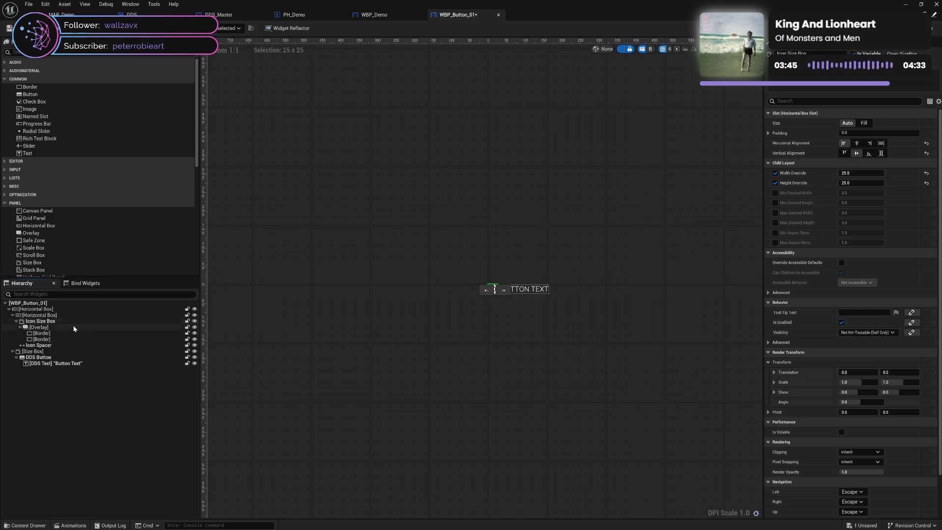
Step: Review the Overlay, Icon Spacer, Icon Size Box and inner Horizontal Box, then collapse the tree
left_click(56, 327)
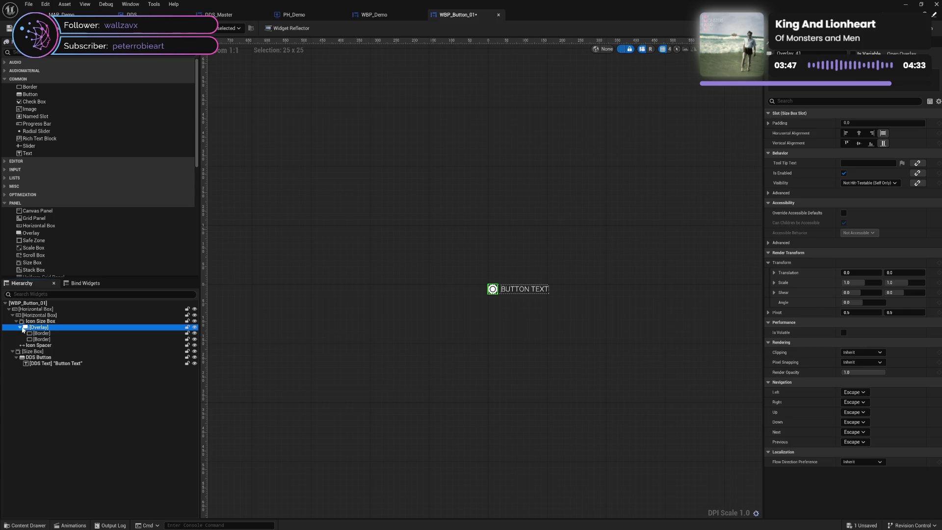
left_click(22, 328)
left_click(57, 333)
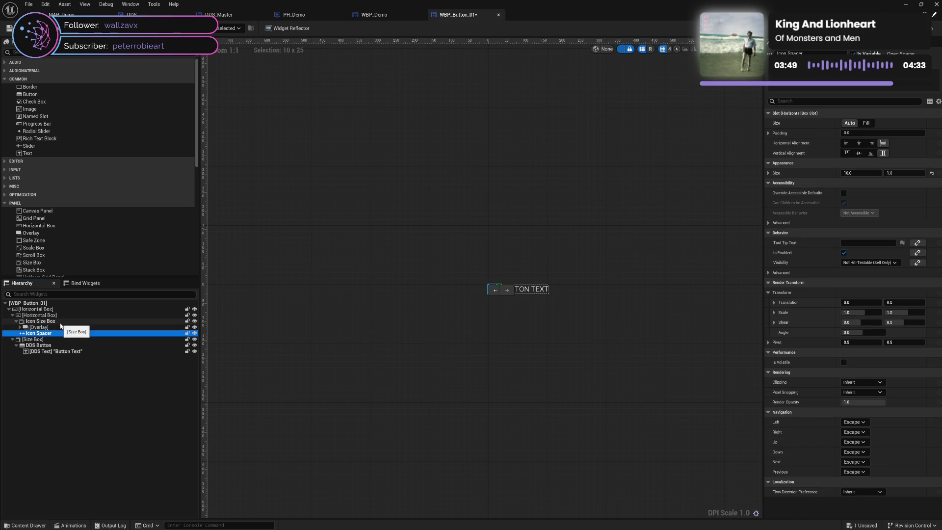
left_click(61, 323)
left_click(23, 316)
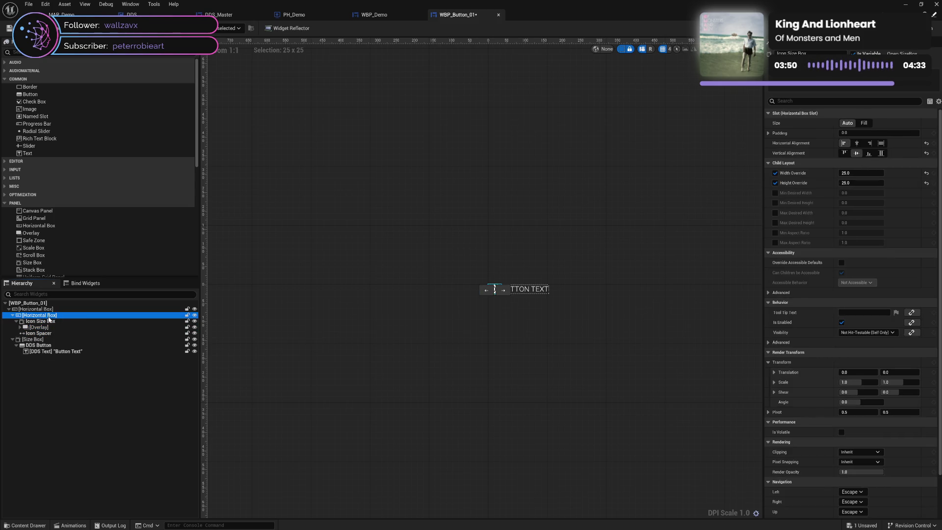
left_click(13, 316)
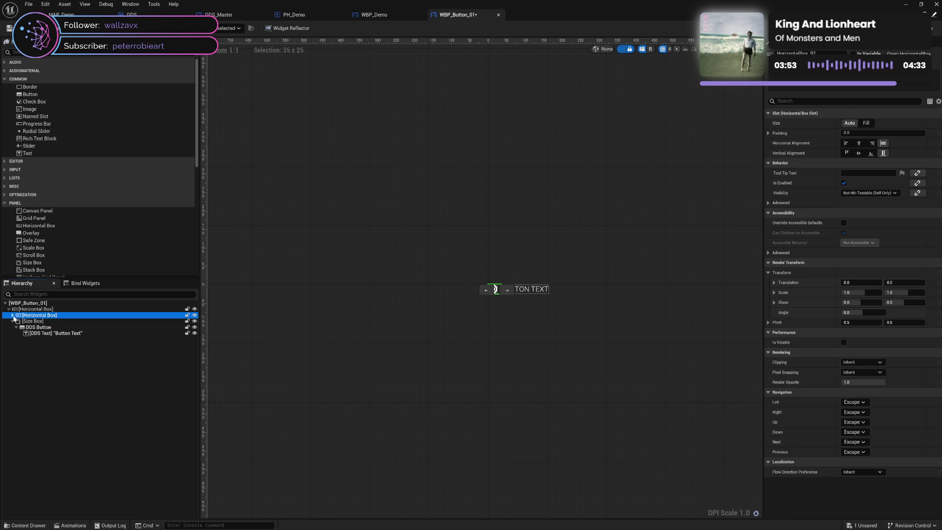
left_click(13, 316)
left_click(44, 322)
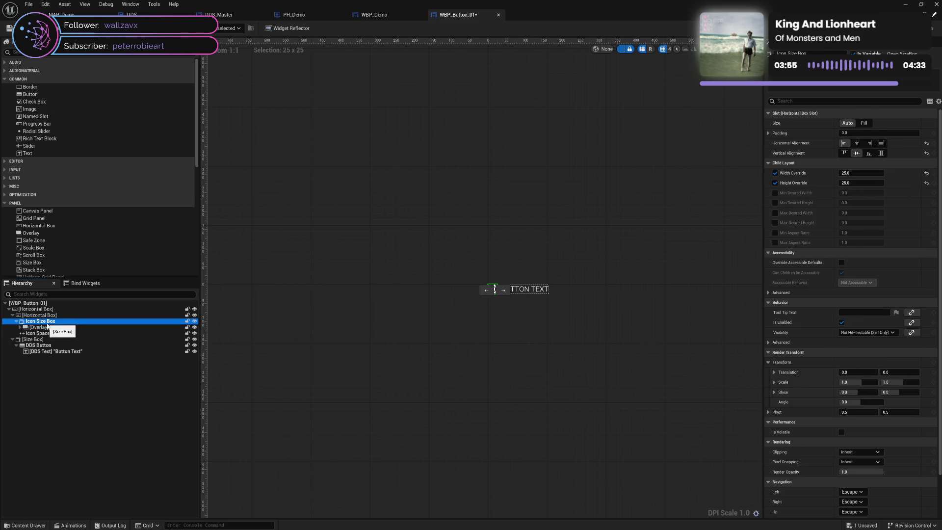
left_click(39, 327)
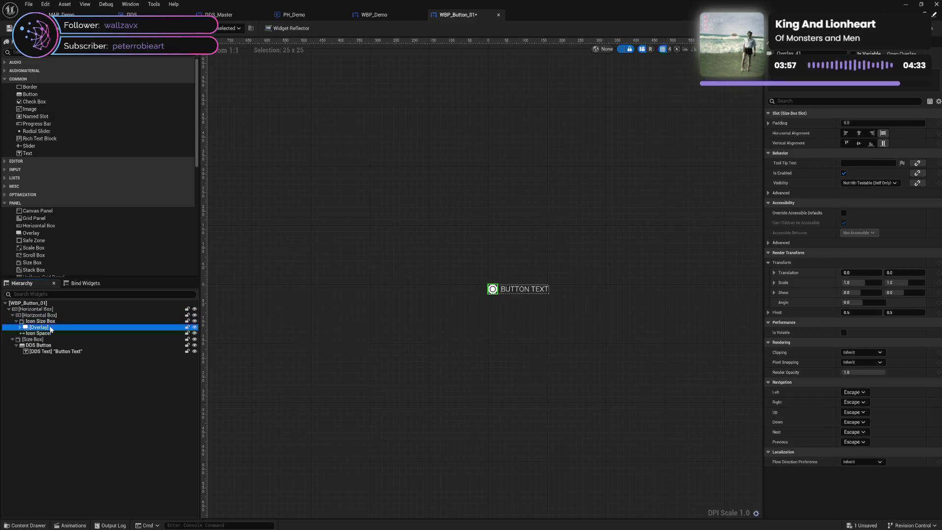
left_click(53, 333)
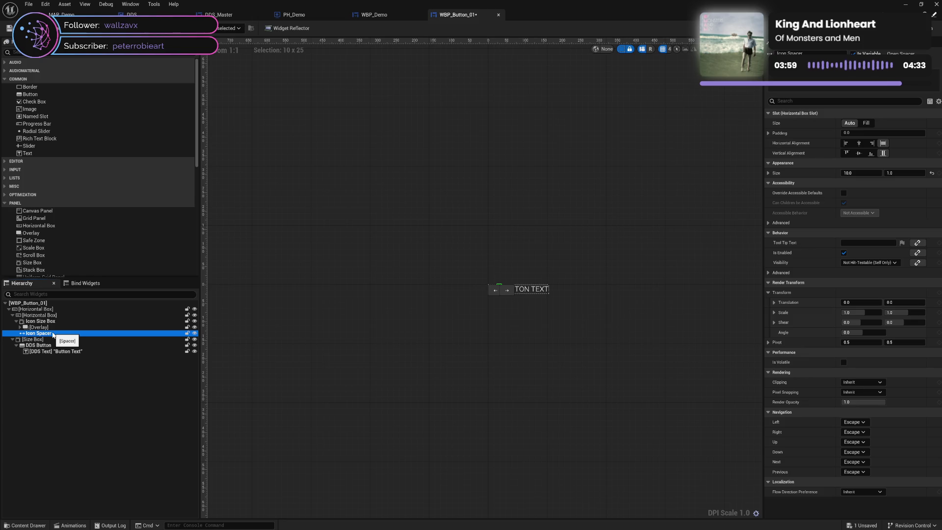
left_click(53, 339)
left_click(61, 346)
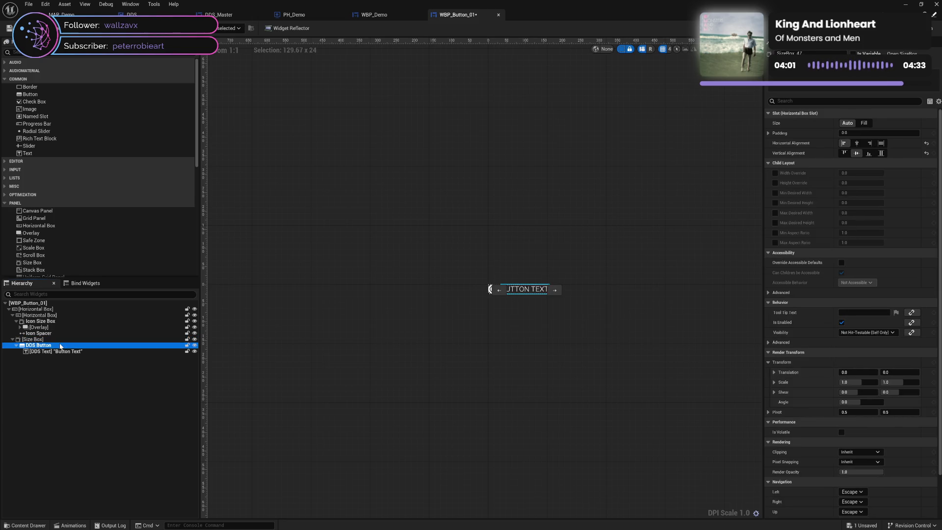
left_click(69, 351)
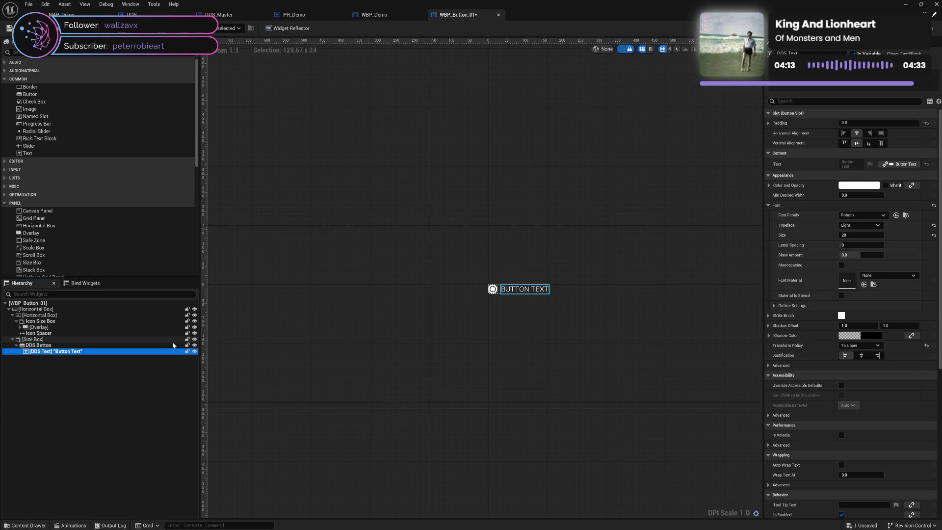
left_click(106, 346)
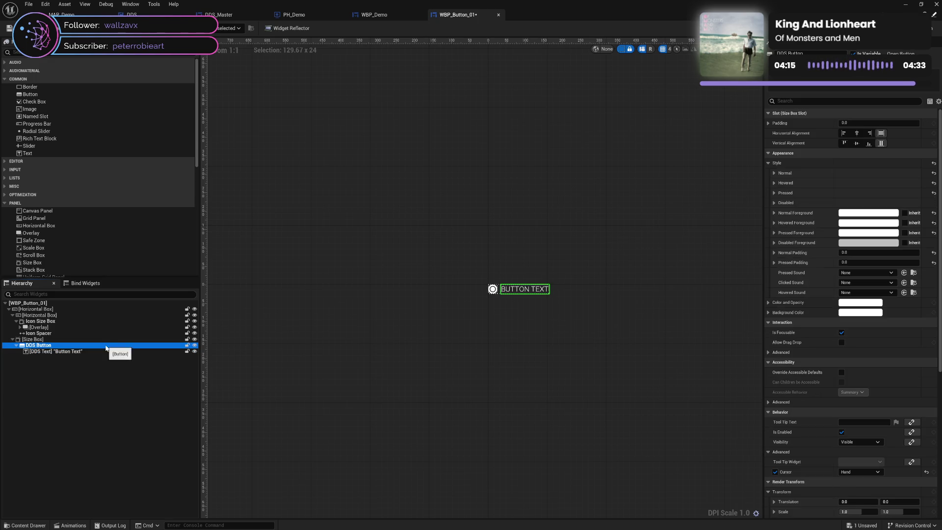
left_click(106, 340)
left_click(86, 317)
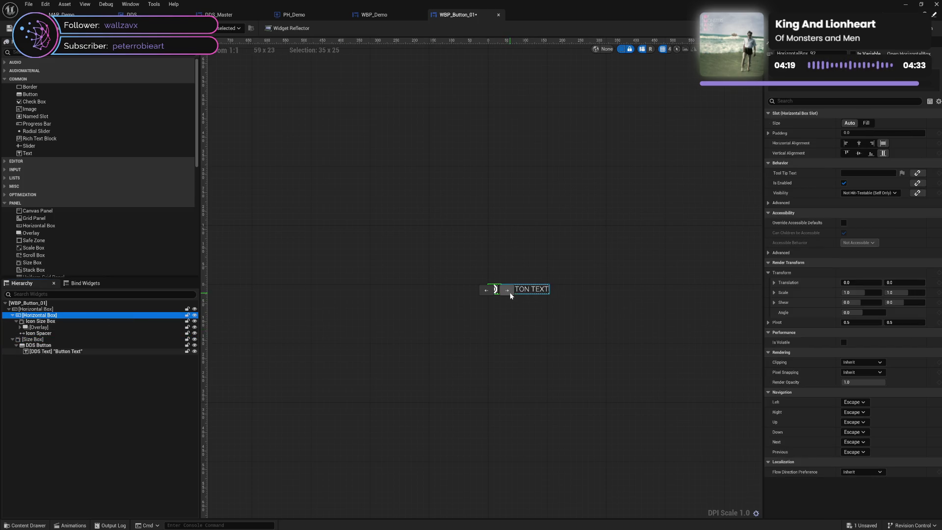
left_click(74, 322)
left_click(68, 327)
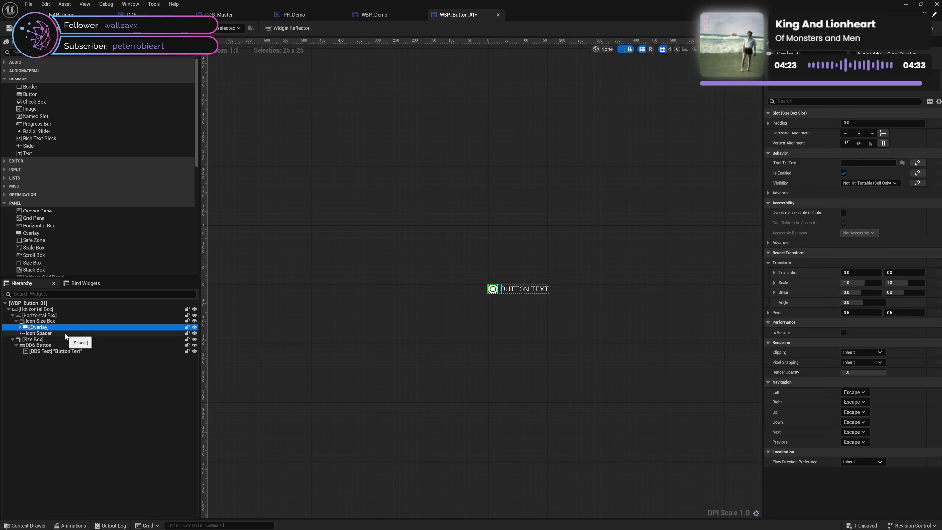
left_click(57, 339)
left_click(58, 316)
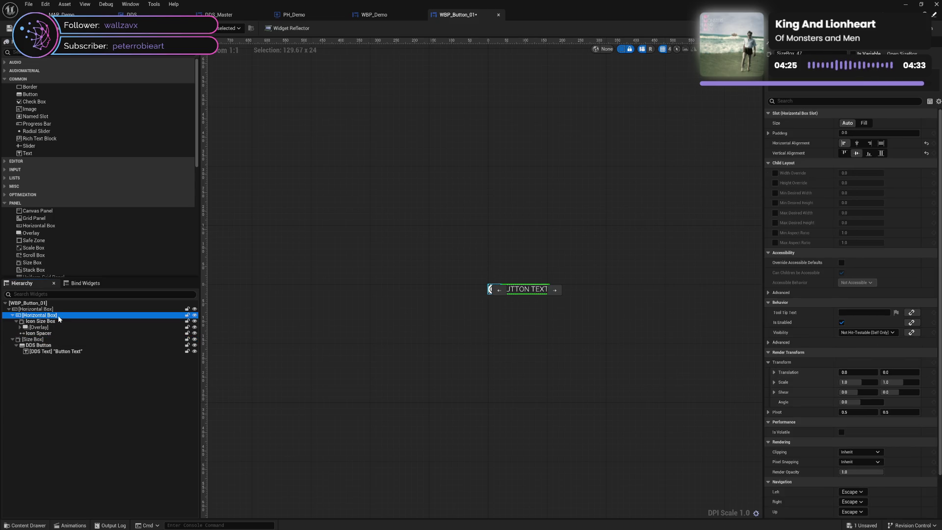
left_click(61, 322)
left_click(66, 328)
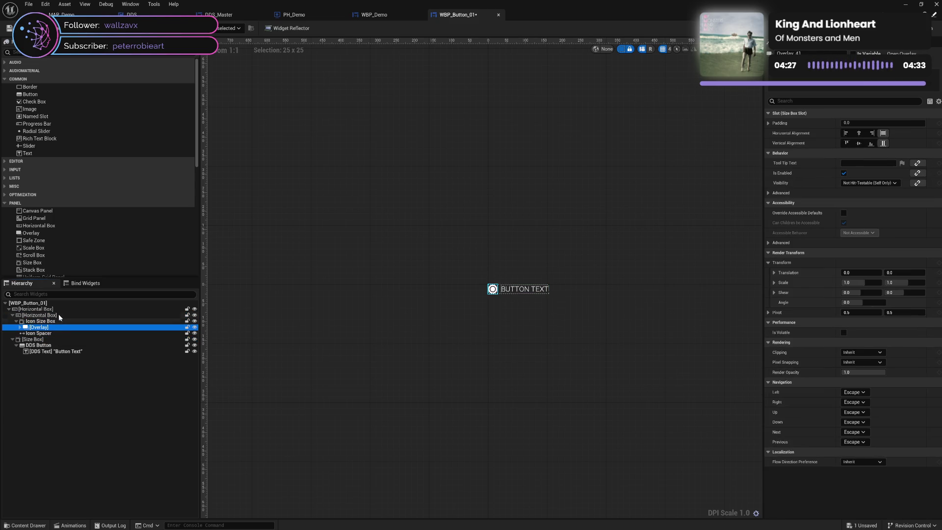
left_click(63, 315)
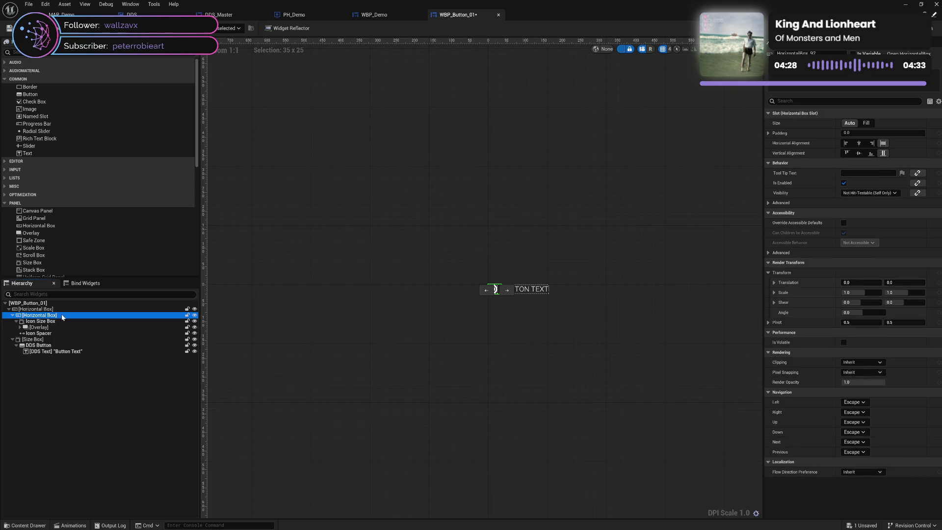
left_click(16, 321)
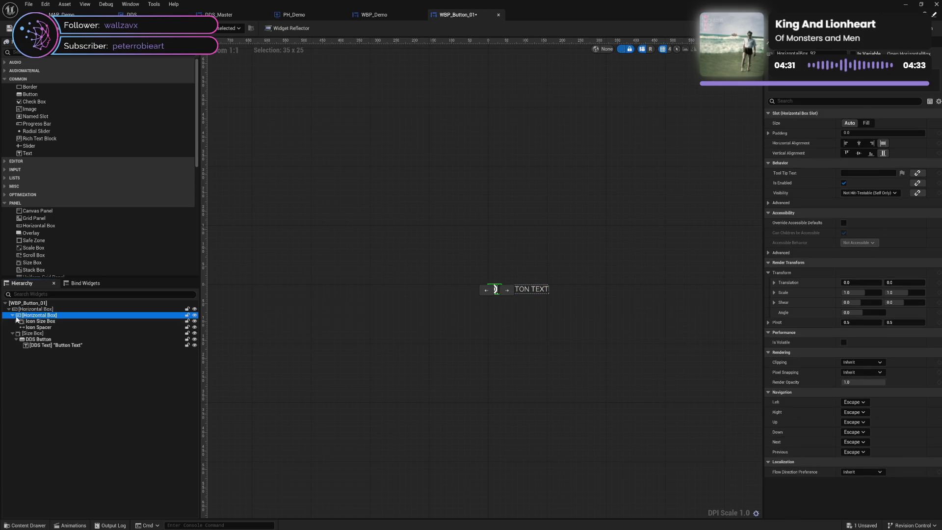
left_click(12, 316)
left_click(12, 321)
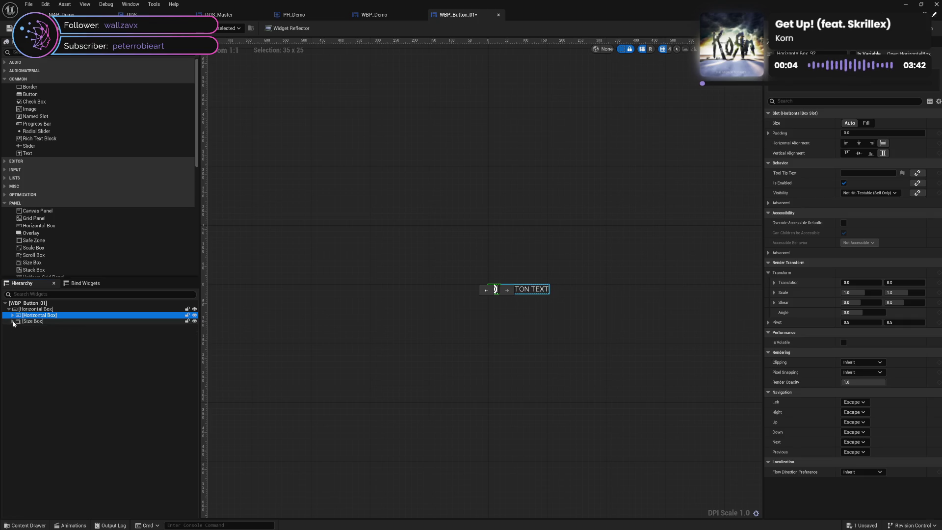
left_click(63, 322)
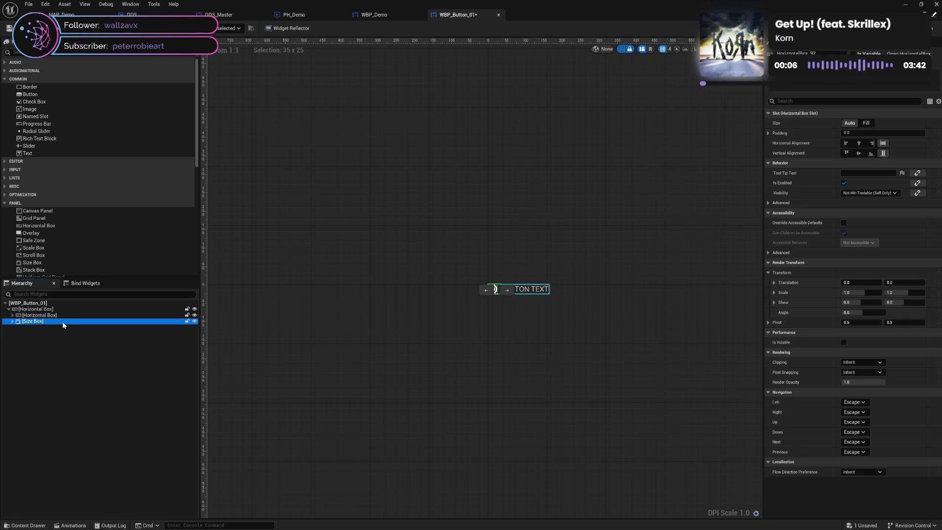
left_click(69, 324, "ctrl")
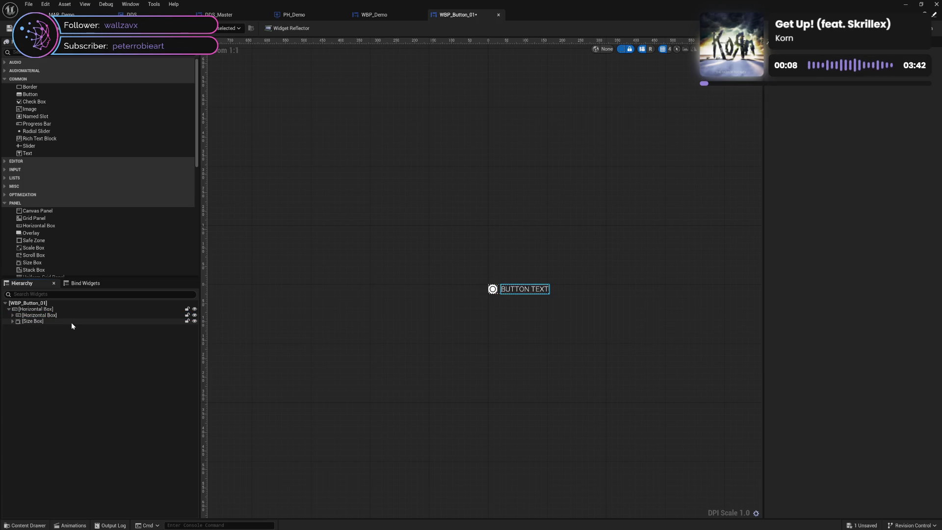
left_click(72, 322)
left_click(76, 315)
left_click(74, 321)
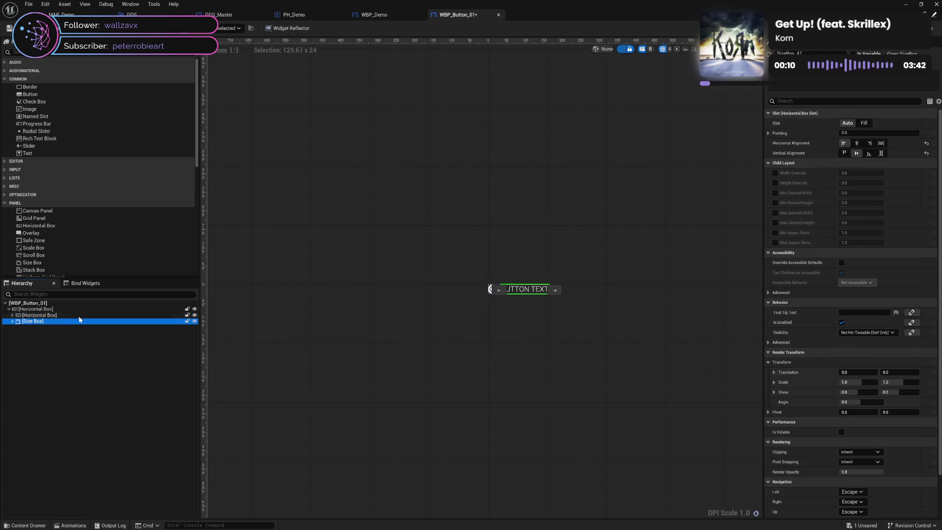
left_click(81, 315)
left_click(80, 322)
left_click(81, 315)
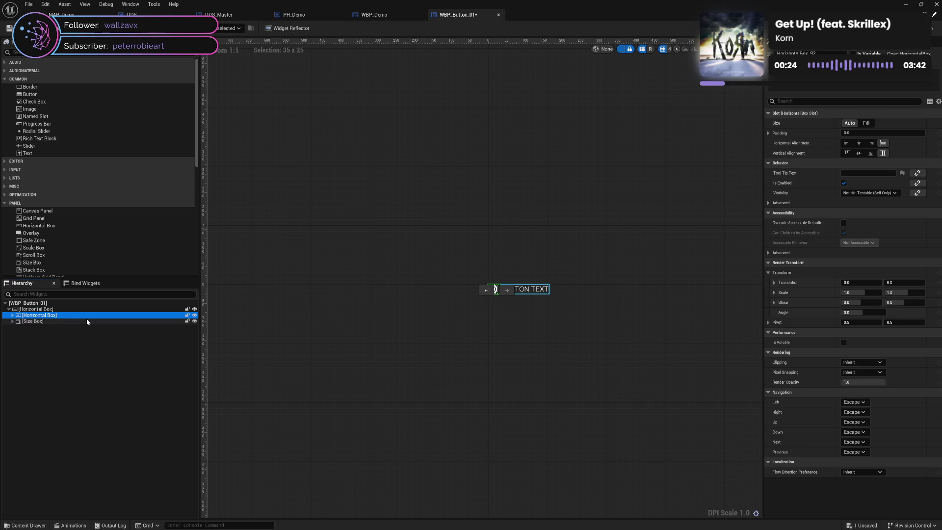
left_click(86, 320)
left_click(90, 316)
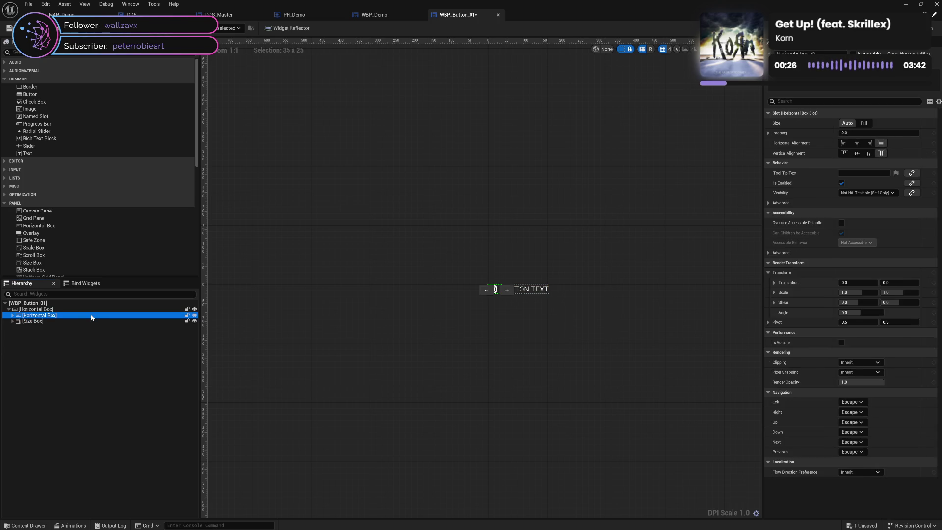
left_click(473, 346)
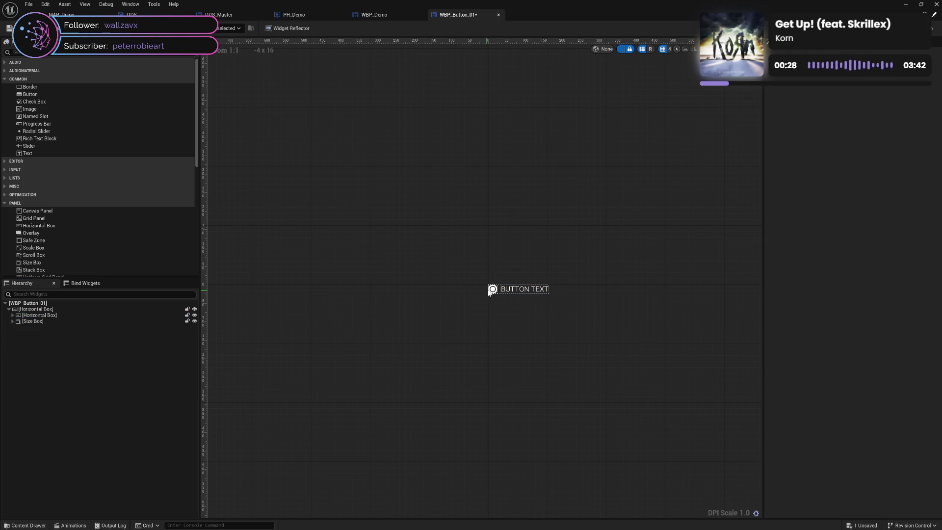
left_click(88, 317)
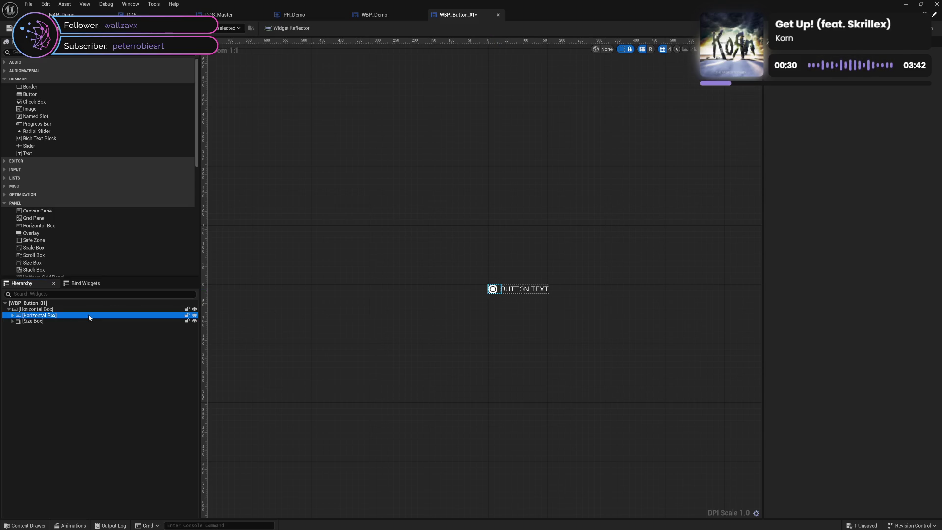
left_click(81, 322)
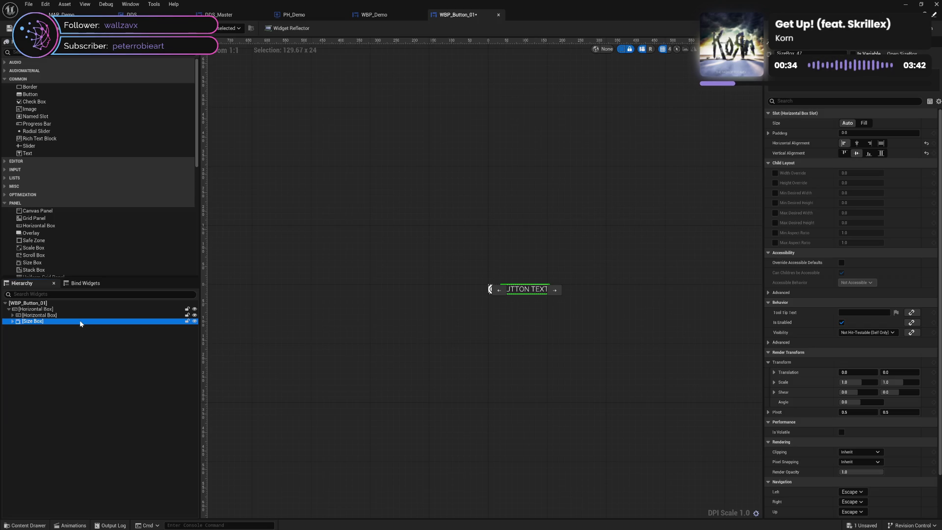
left_click(82, 316)
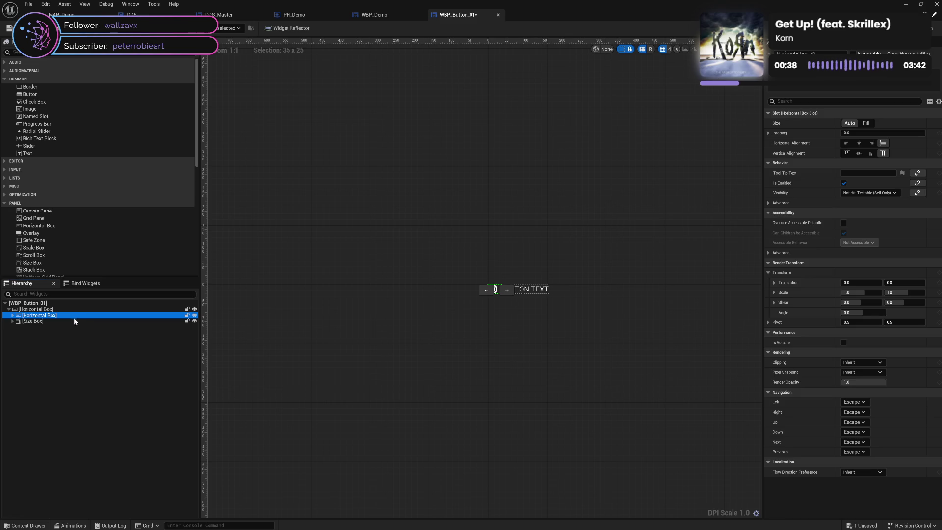
left_click(70, 321)
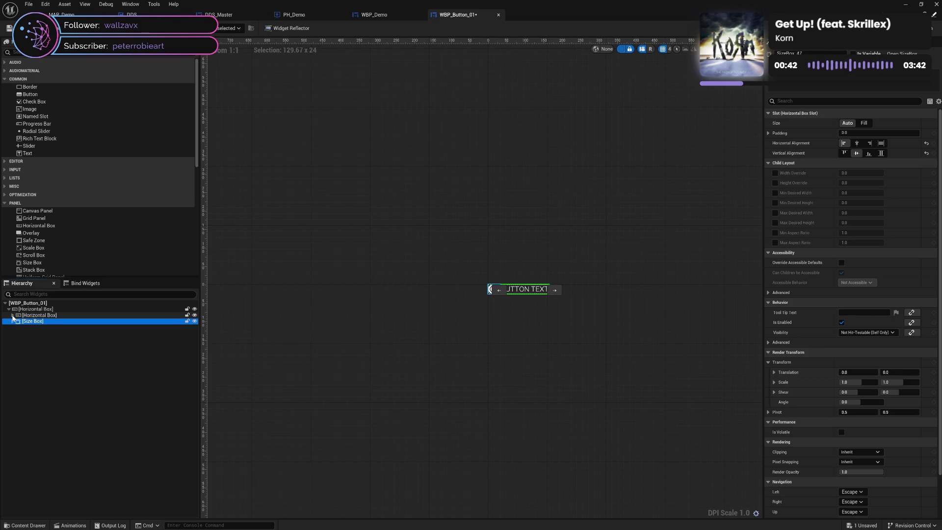
left_click(13, 316)
left_click(16, 321)
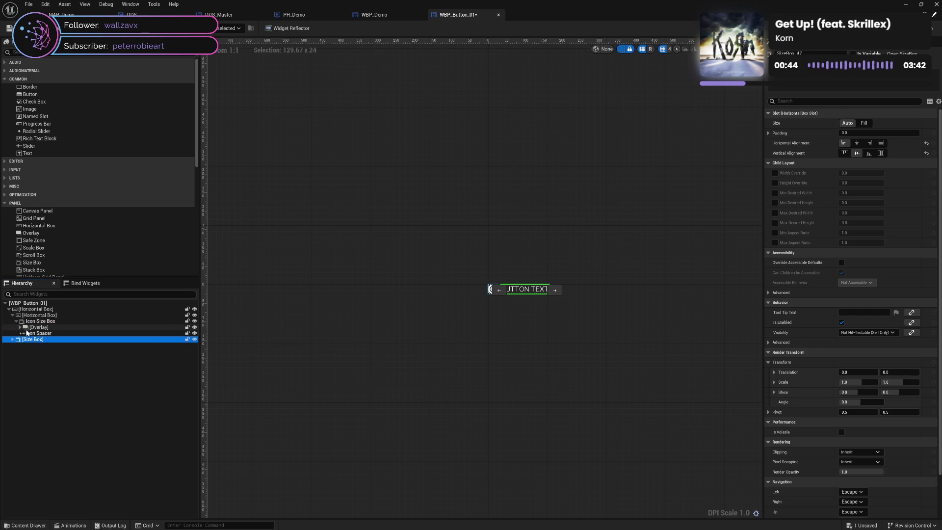
left_click(21, 327)
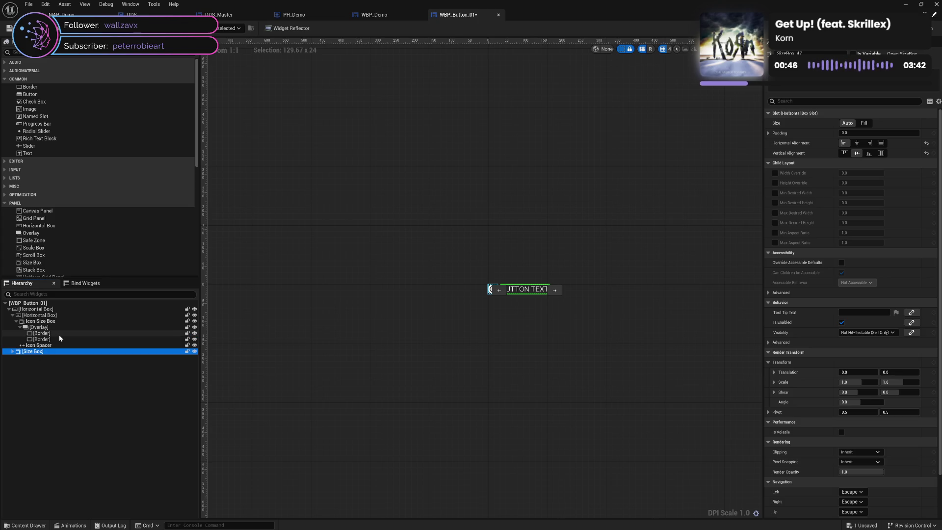
left_click(20, 327)
left_click(16, 321)
left_click(12, 315)
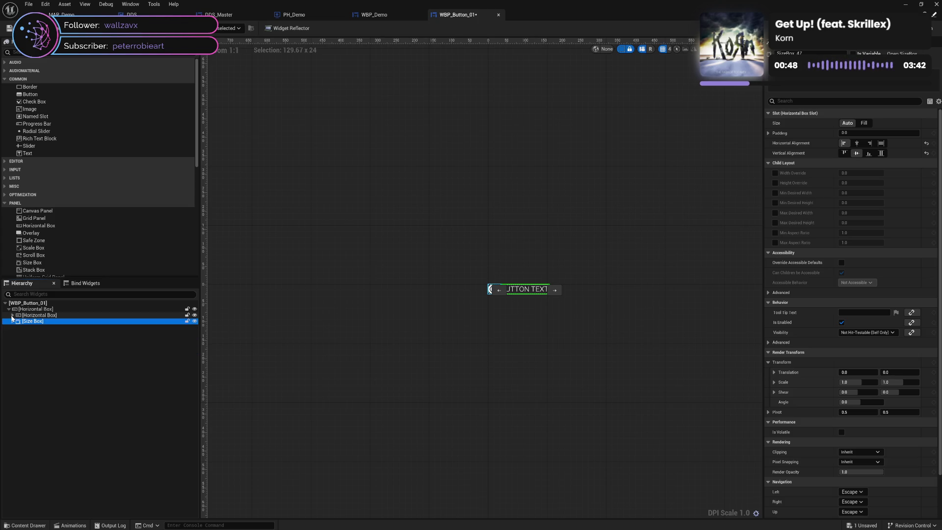
left_click(13, 316)
left_click(12, 316)
left_click(55, 315)
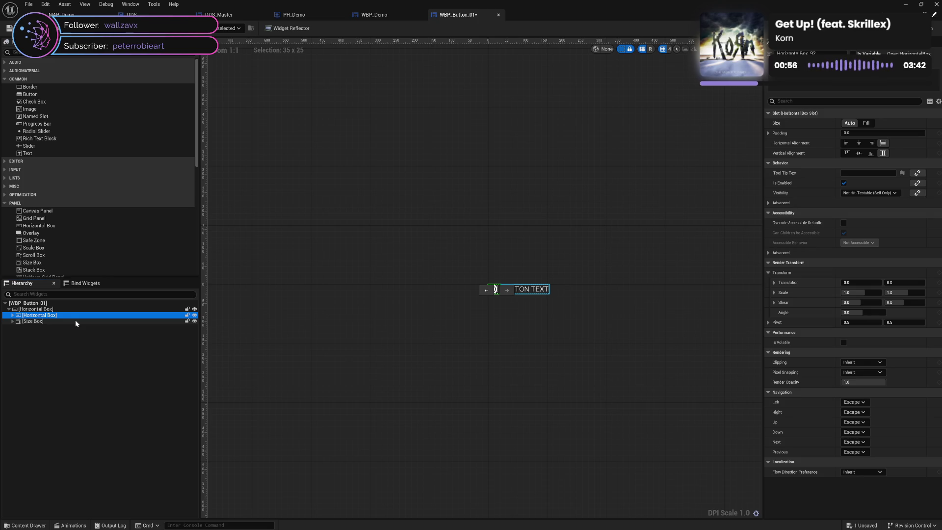
Step: Rename the inner Horizontal Box to Icon Accent Container
key("F2")
type("Imag")
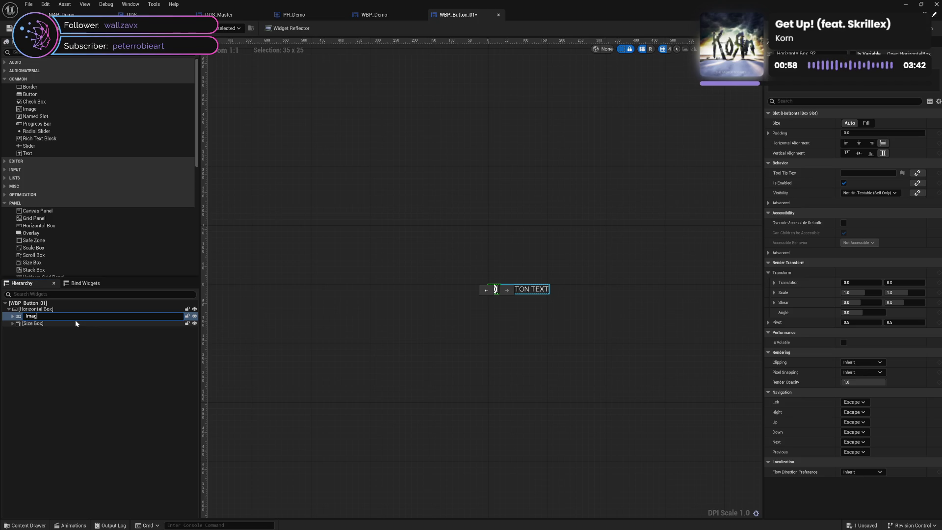
type("e A")
type("cce")
key("Right")
key("shift+Right")
key("shift+Right")
key("shift+Right")
type("con")
key("Return")
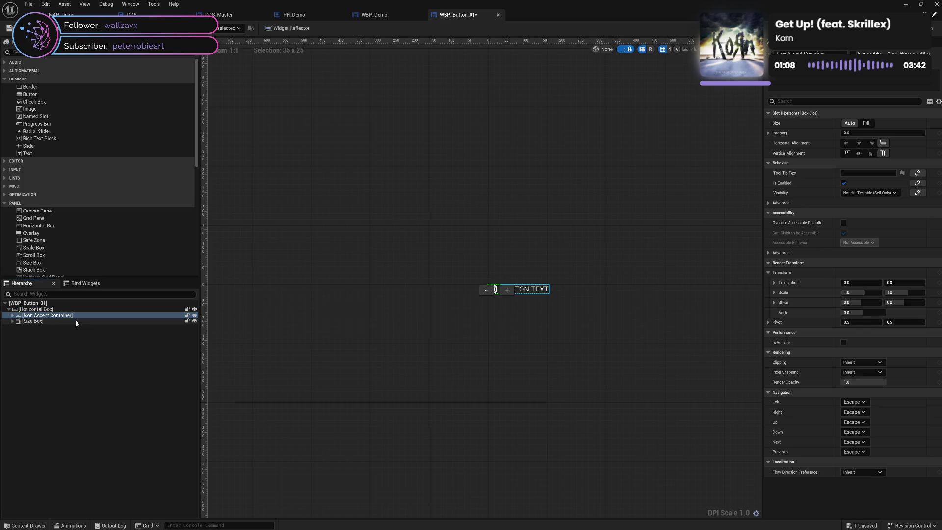
Step: Expand Icon Accent Container to confirm it holds Icon Size Box with its Overlay
left_click(13, 315)
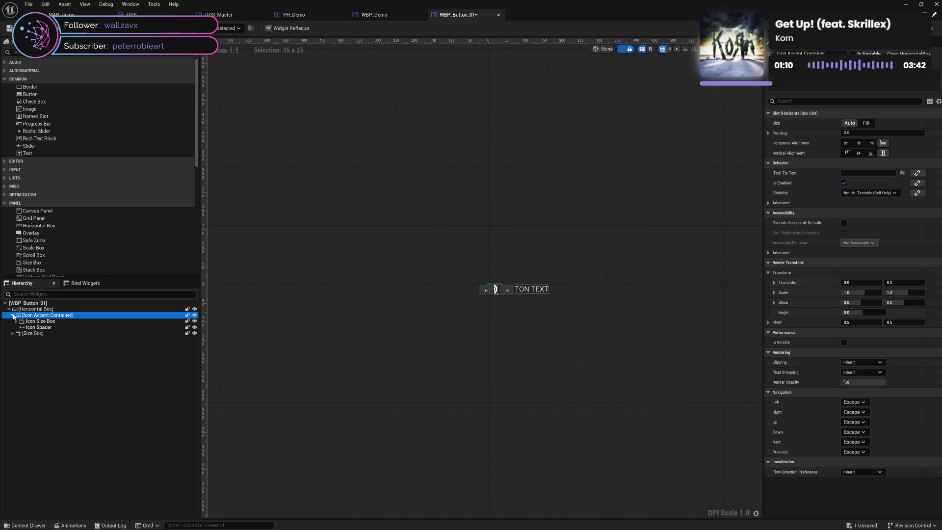
left_click(16, 322)
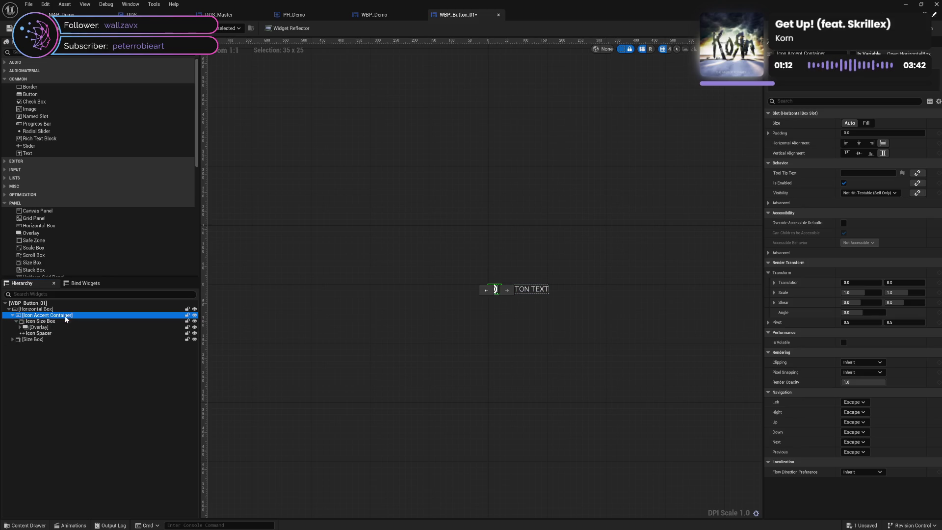
left_click(16, 321)
left_click(13, 315)
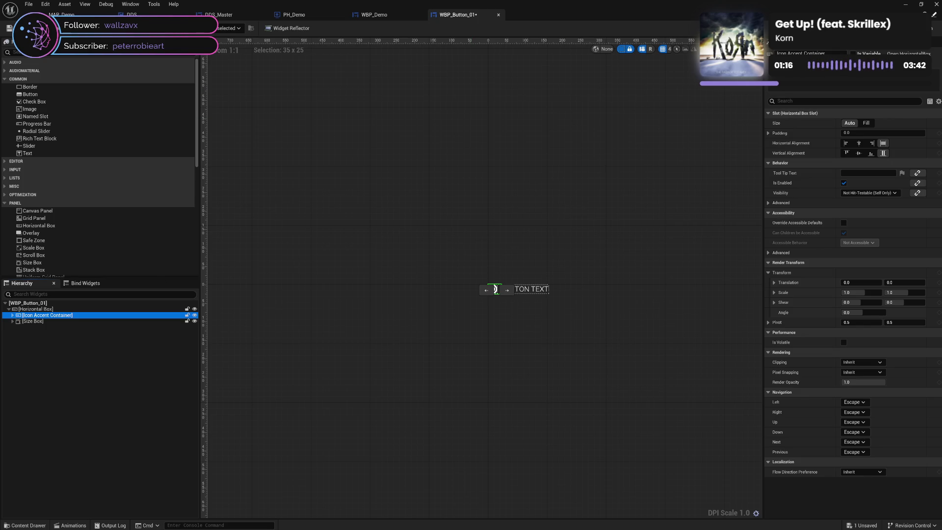
left_click(918, 193)
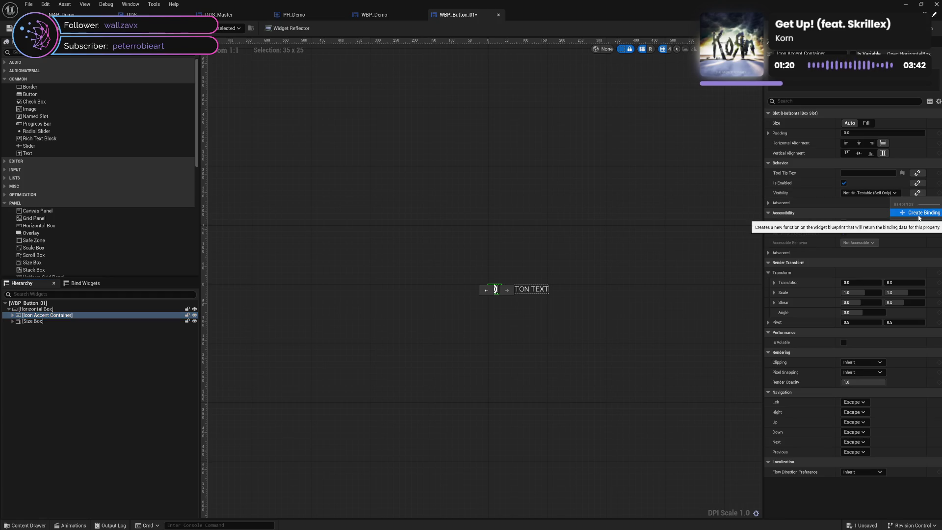
Step: Bind the container's Visibility to a new function and add a variable named Icon Visible
left_click(919, 219)
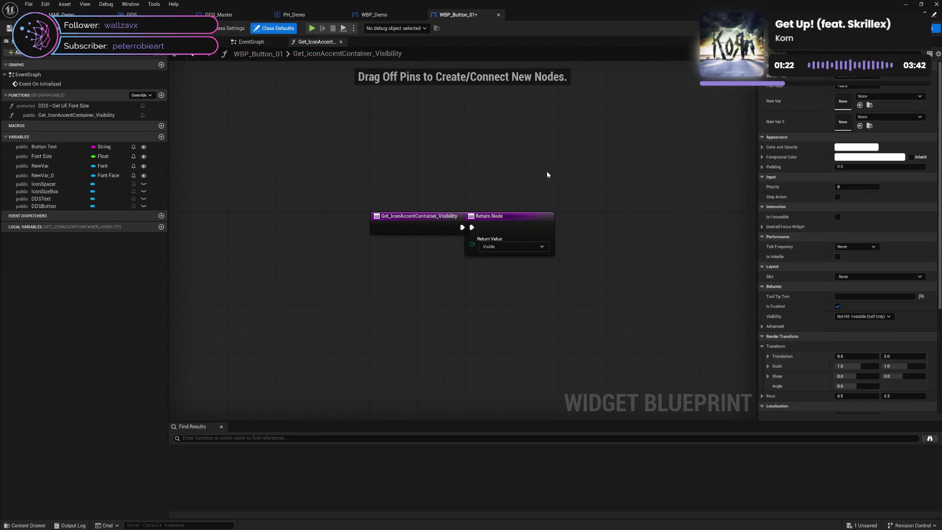
left_click_drag(507, 220, 561, 219)
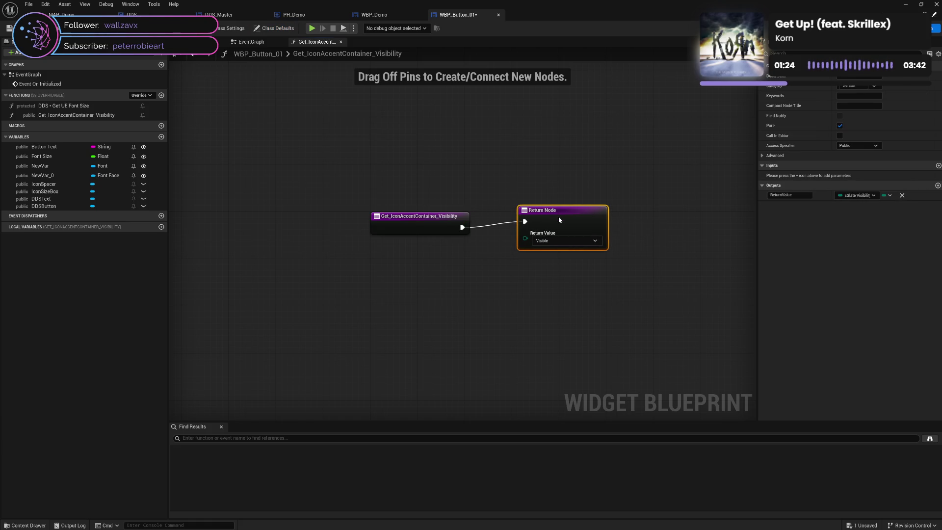
left_click(161, 137)
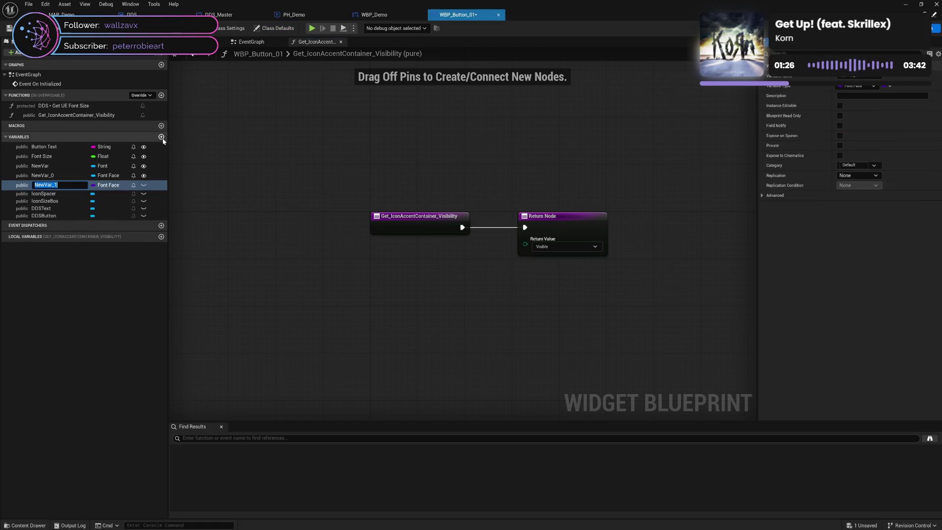
type("Ic")
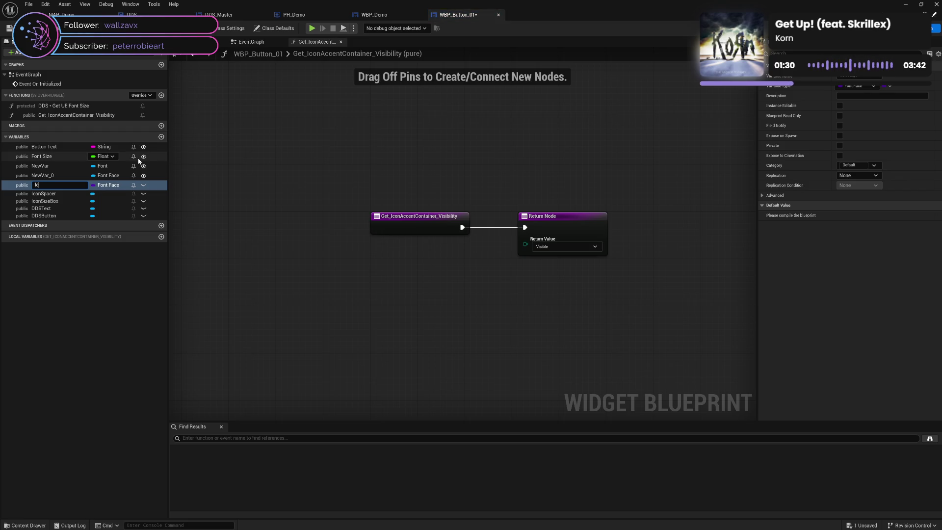
key("BackSpace")
key("BackSpace")
type("U")
key("BackSpace")
type("Use I")
type("con")
key("BackSpace")
key("BackSpace")
key("BackSpace")
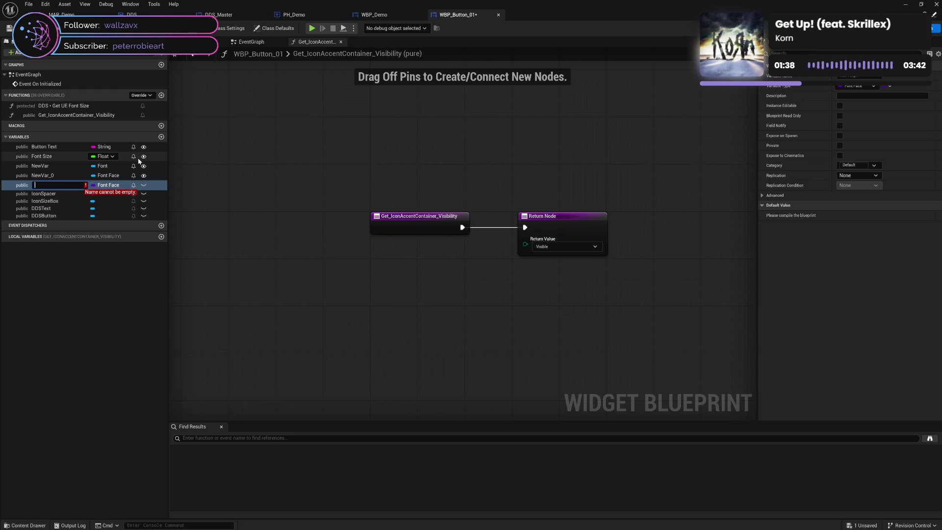
type("Icon Visible")
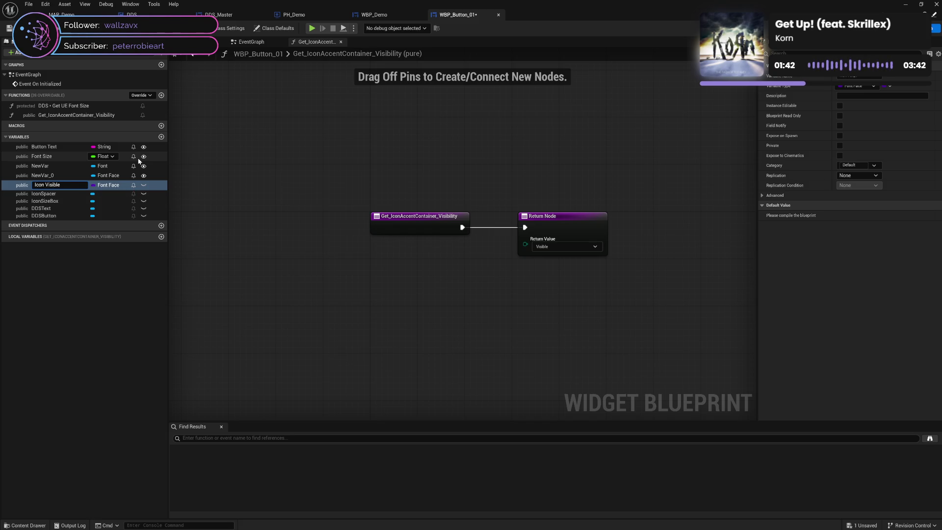
key("Return")
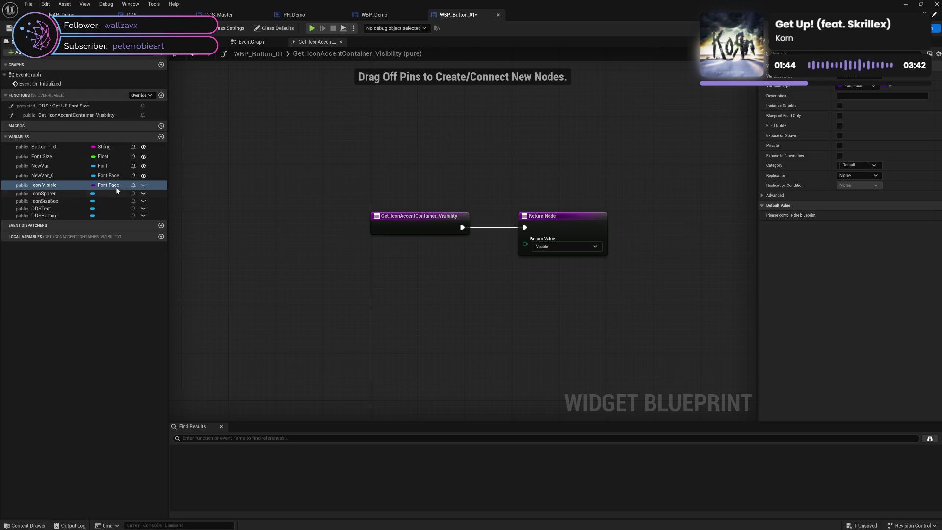
Step: Make Icon Visible an instance-editable Boolean and compile the blueprint
left_click(114, 185)
left_click(113, 210)
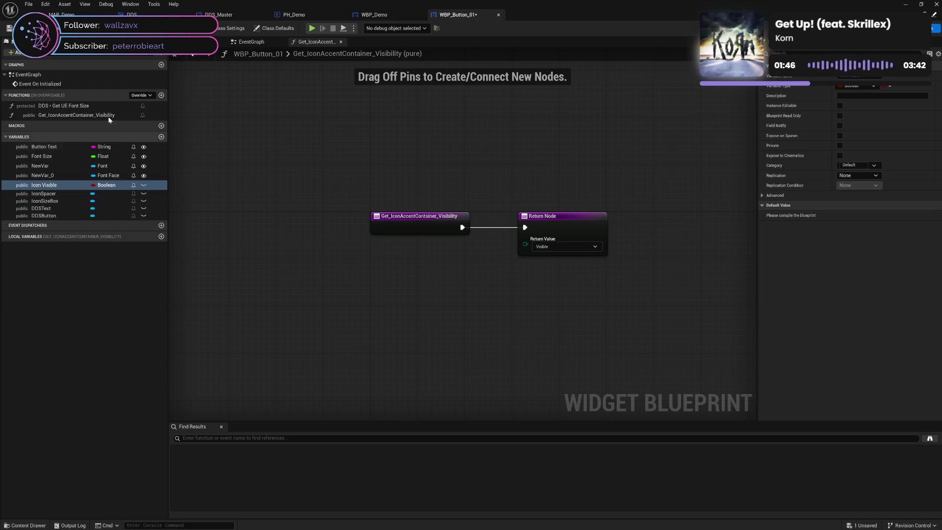
left_click(144, 185)
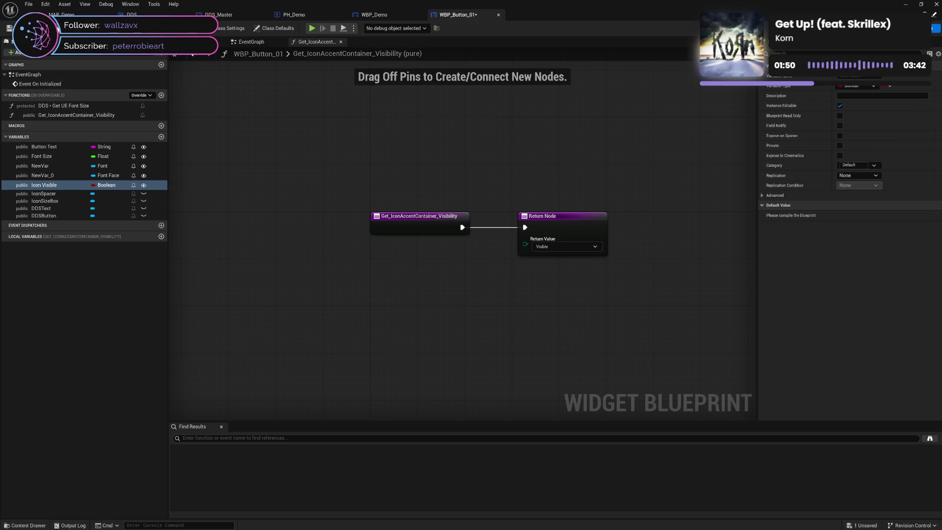
left_click(57, 27)
Step: Add a Branch driven by an Icon Visible getter between the function entry and Return Node
mouse_move(51, 187)
left_mouse_down()
mouse_move(376, 276)
mouse_move(424, 273)
mouse_move(472, 290)
mouse_move(483, 273)
left_mouse_up()
left_click(460, 256)
left_click_drag(405, 274, 405, 284)
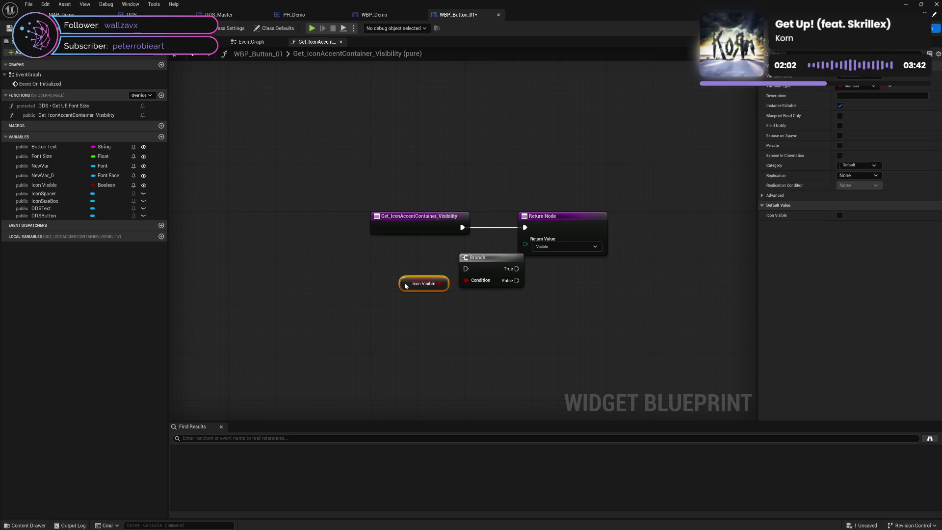
mouse_move(462, 227)
left_mouse_down()
mouse_move(465, 270)
mouse_move(524, 227)
mouse_move(587, 268)
mouse_move(579, 269)
left_mouse_up()
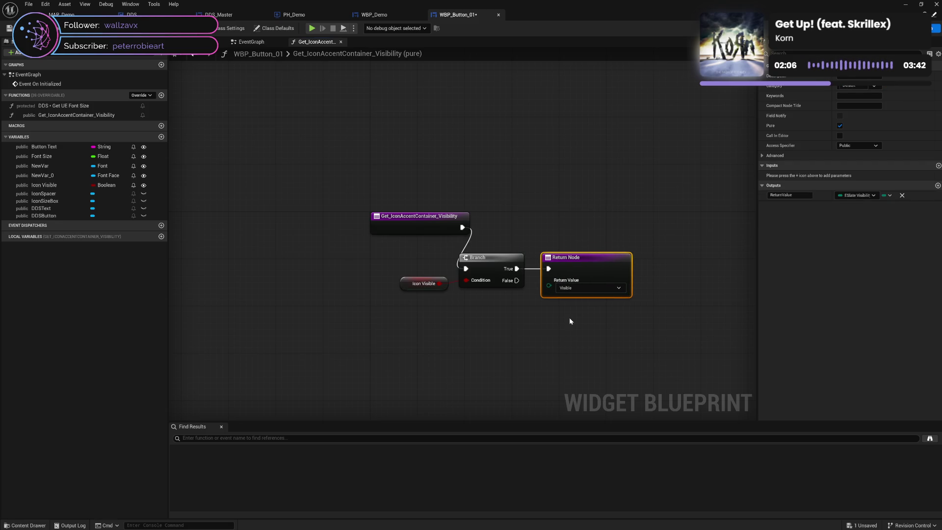
Step: Duplicate the Return Node and route the Branch's False output to the copy
key("ctrl+c")
key("ctrl+v")
left_click_drag(582, 322, 517, 280)
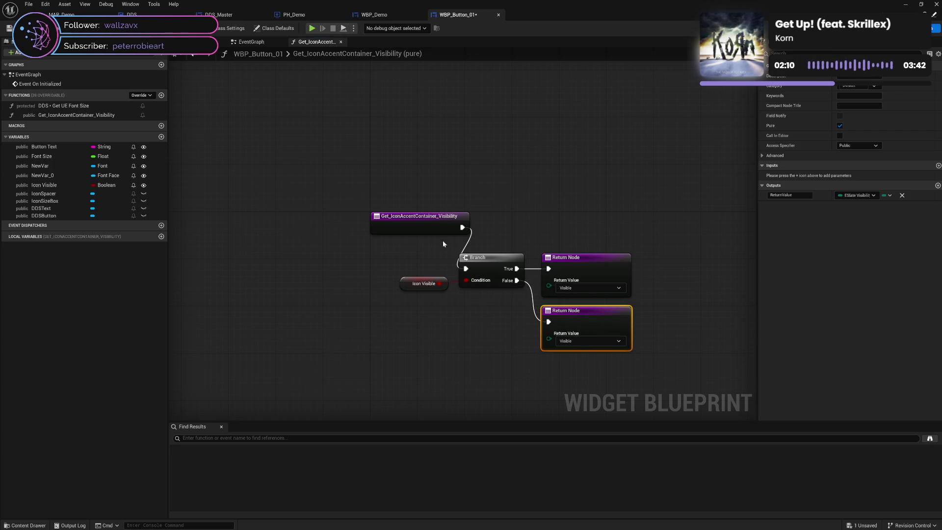
mouse_move(430, 228)
left_mouse_down()
mouse_move(358, 245)
mouse_move(352, 270)
mouse_move(340, 268)
left_mouse_up()
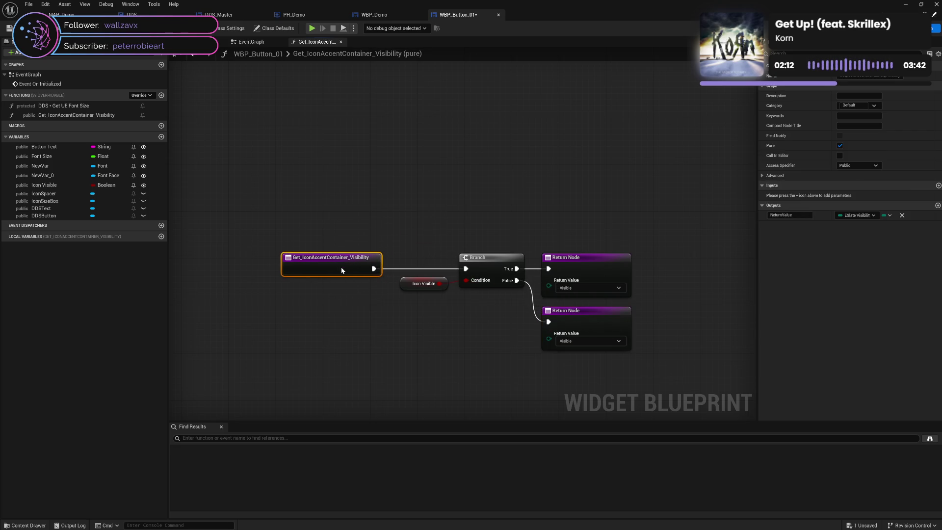
Step: Move all five function nodes up and right together and recenter the graph
left_click_drag(301, 235, 579, 300)
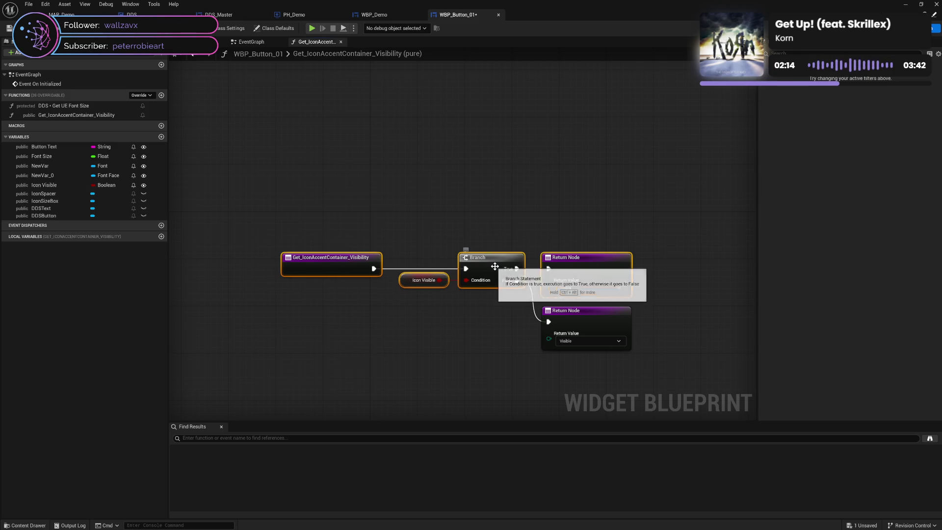
mouse_move(325, 219)
left_mouse_down()
mouse_move(556, 320)
mouse_move(557, 348)
left_mouse_up()
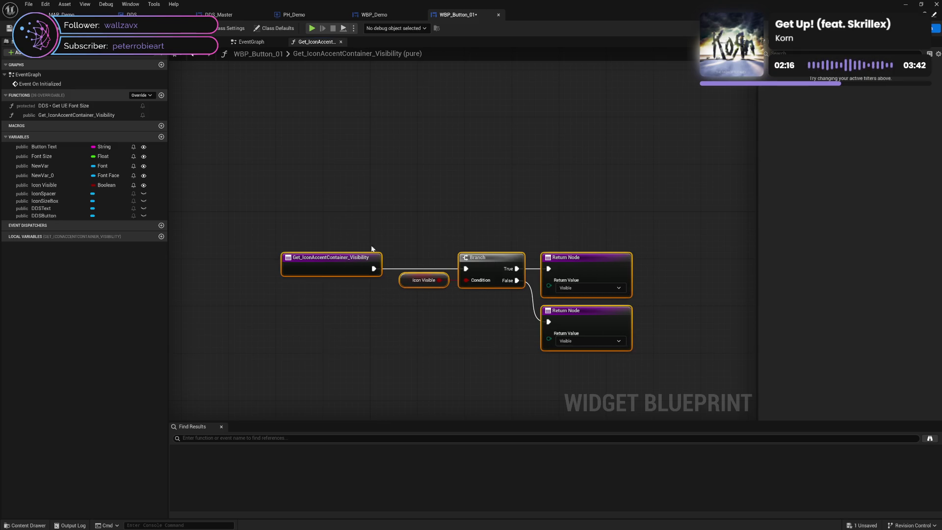
left_click_drag(340, 262, 435, 227)
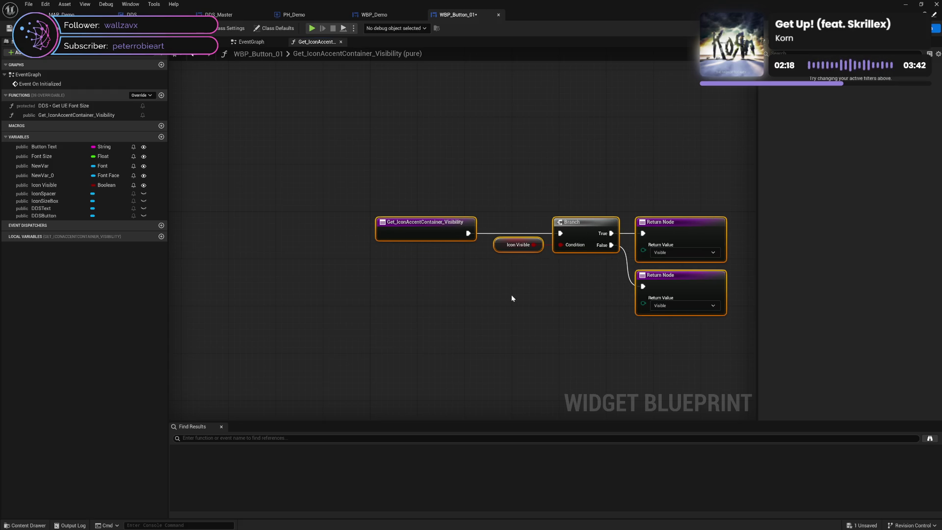
left_click(534, 296)
mouse_move(535, 297)
left_mouse_down()
mouse_move(463, 292)
mouse_move(403, 263)
left_mouse_up()
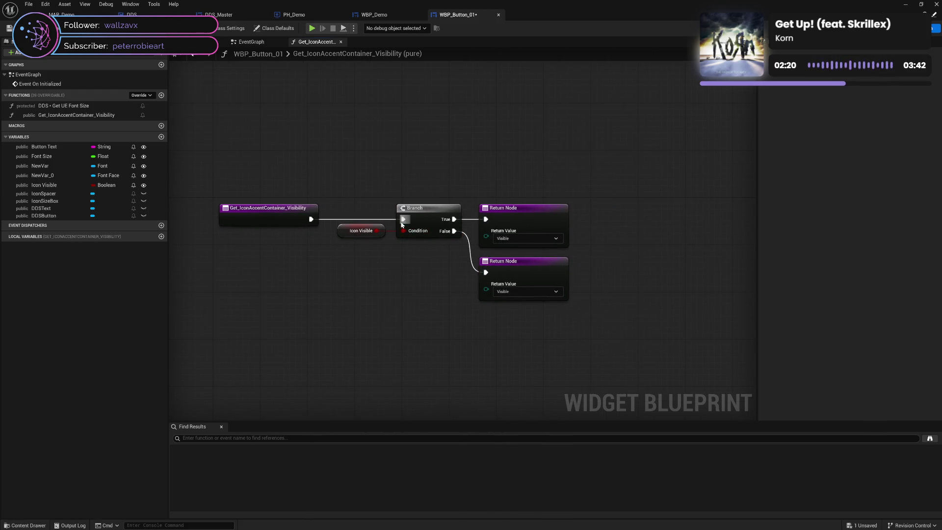
Step: Return Not Hit-Testable (Self & All Children) on True and Collapsed on False
left_click(528, 239)
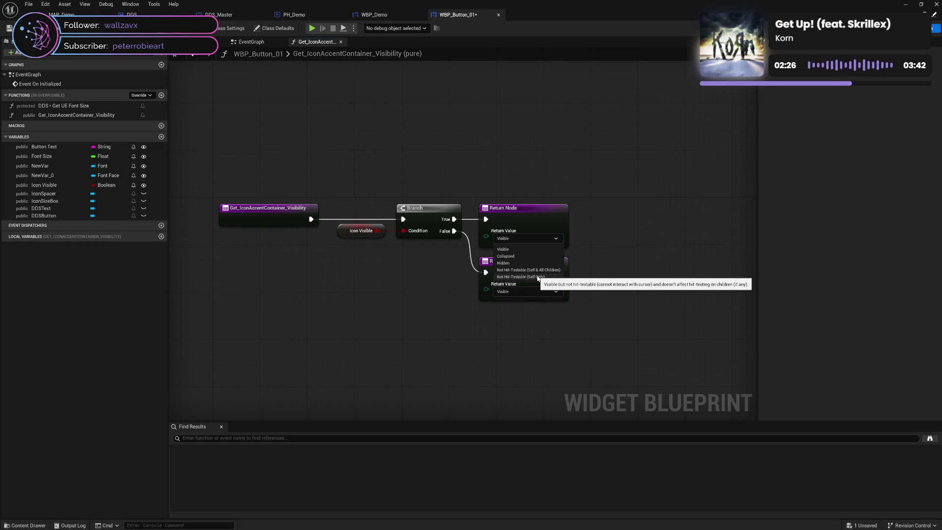
left_click(537, 277)
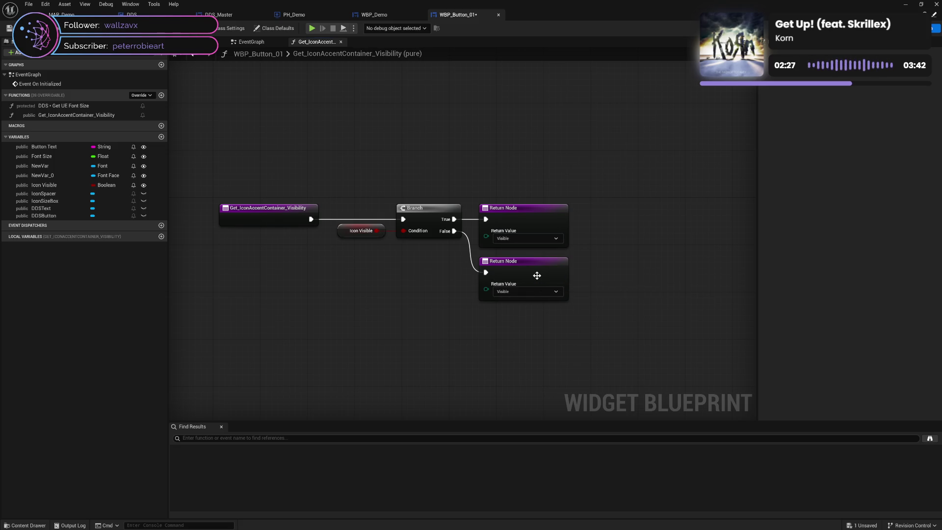
left_click(546, 238)
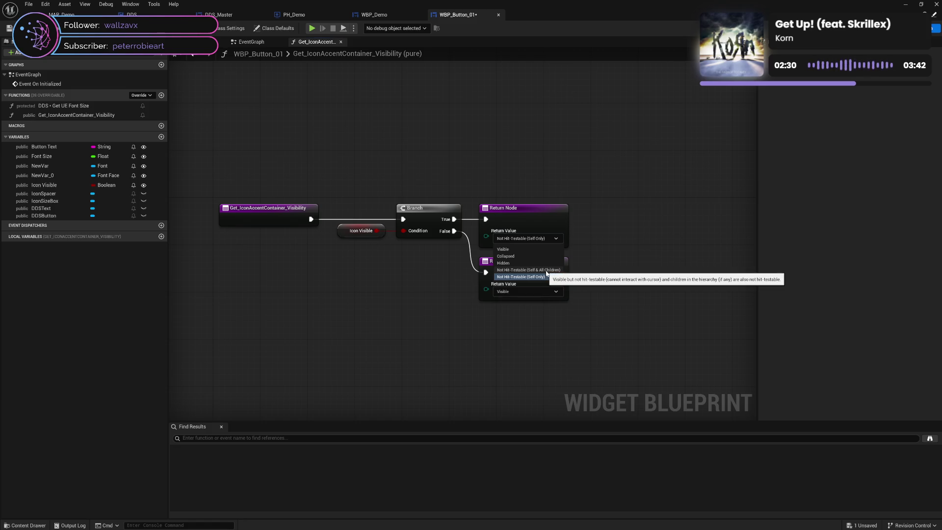
left_click(547, 270)
left_click(548, 295)
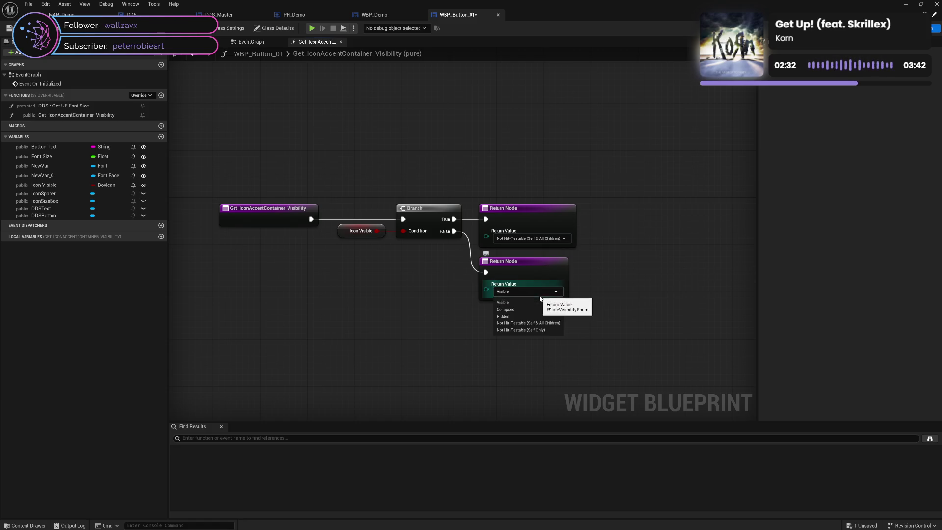
left_click(532, 311)
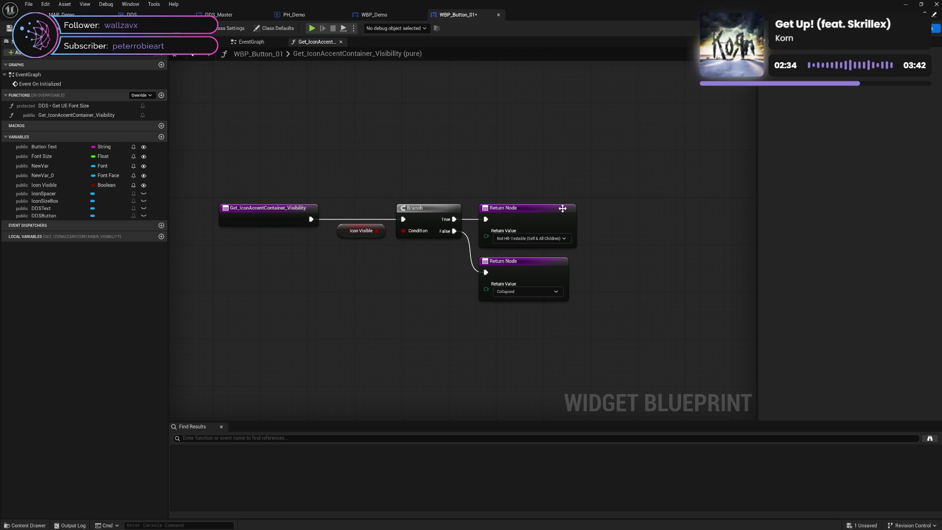
left_click(369, 15)
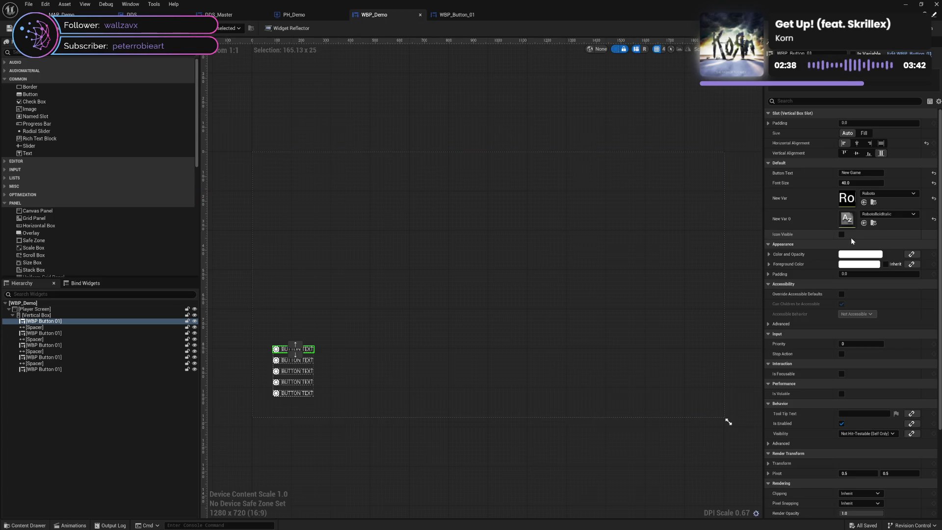
Step: Tick Icon Visible on WBP_Demo's New Game button, save, and close the game preview
left_click(842, 235)
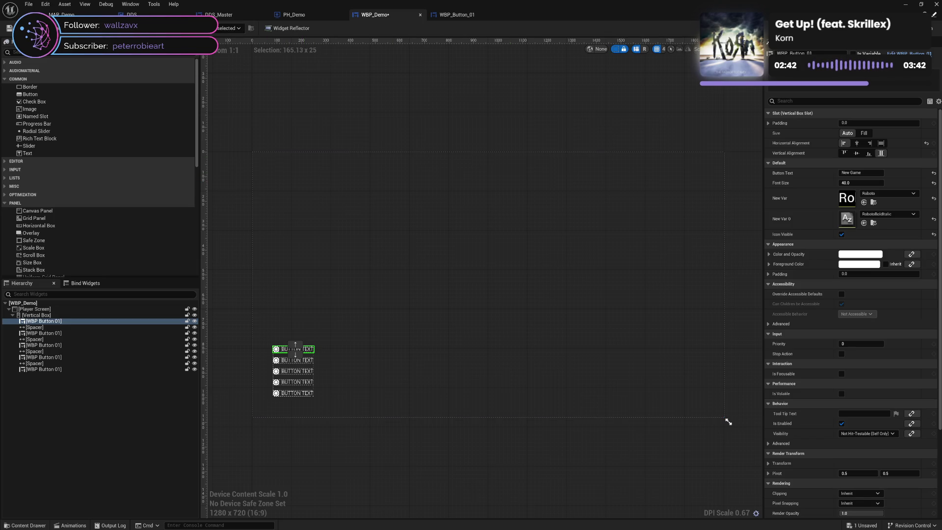
key("ctrl+s")
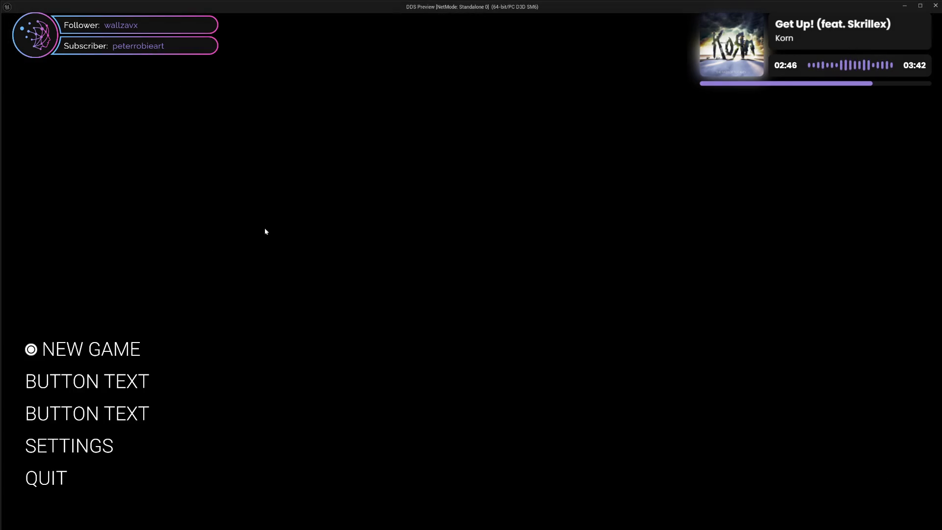
left_click(934, 7)
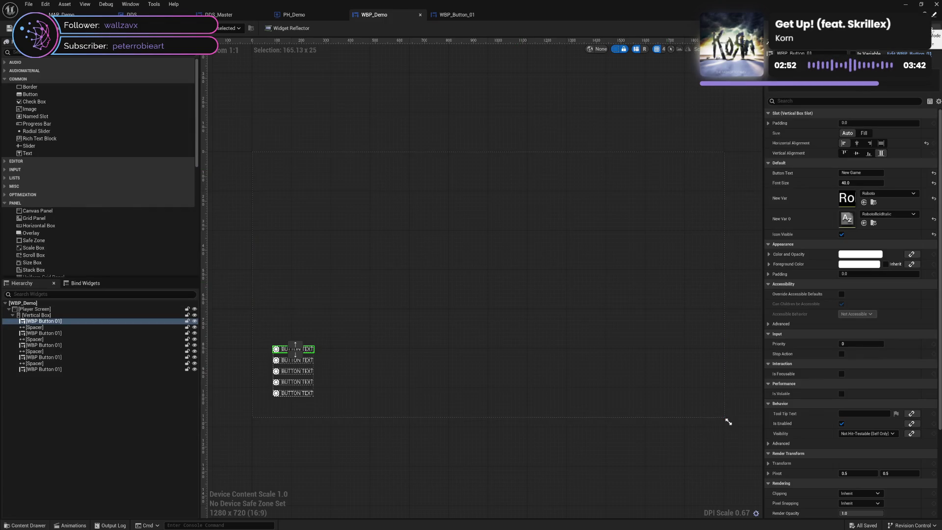
Step: Inspect the second button, then return to WBP_Button_01's visibility function
left_click(305, 360)
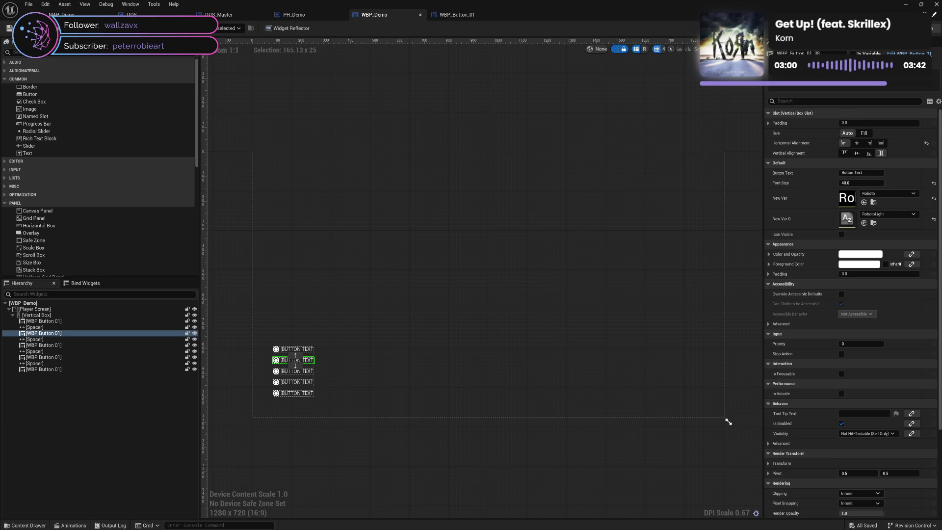
left_click(936, 28)
left_click(457, 15)
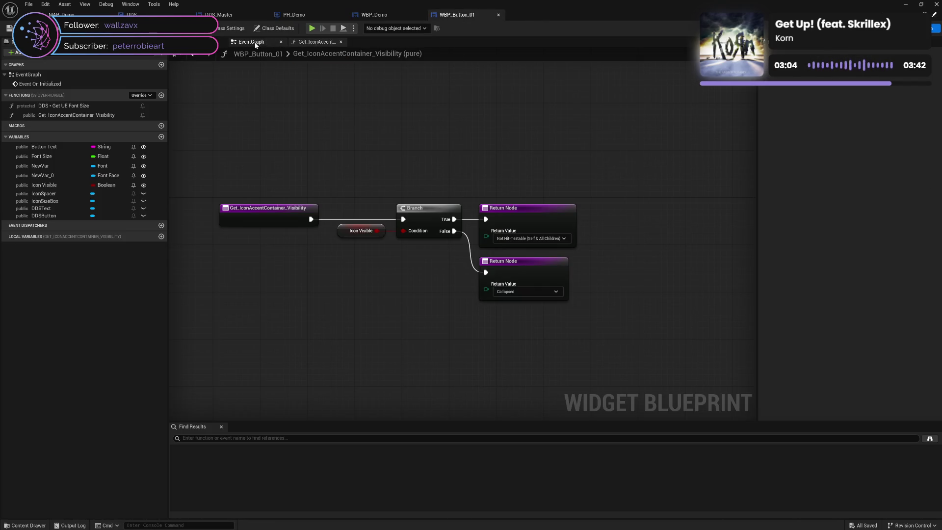
Step: Open the EventGraph and bring the font info and widget transform nodes into view
left_click(250, 42)
double_click(268, 228)
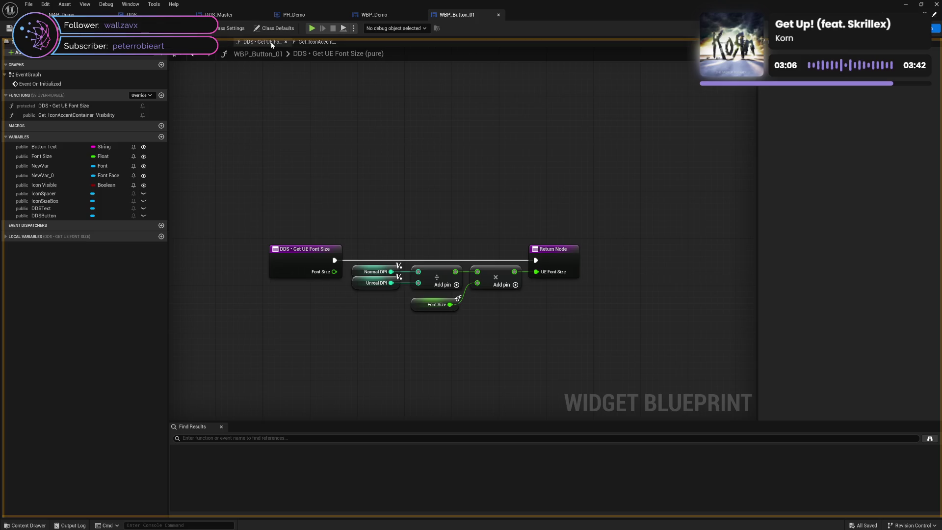
key("alt+Left")
left_click_drag(488, 178, 379, 181)
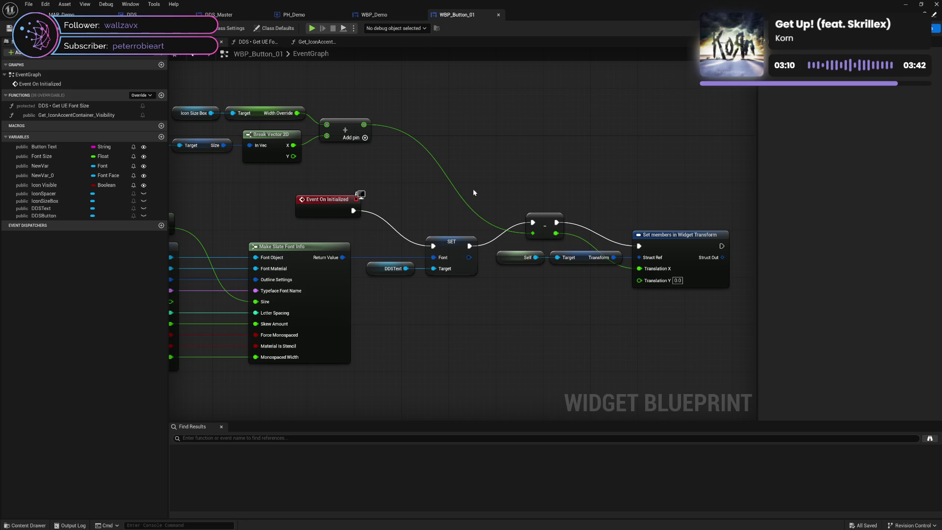
mouse_move(322, 199)
left_mouse_down()
mouse_move(403, 173)
mouse_move(397, 167)
left_mouse_up()
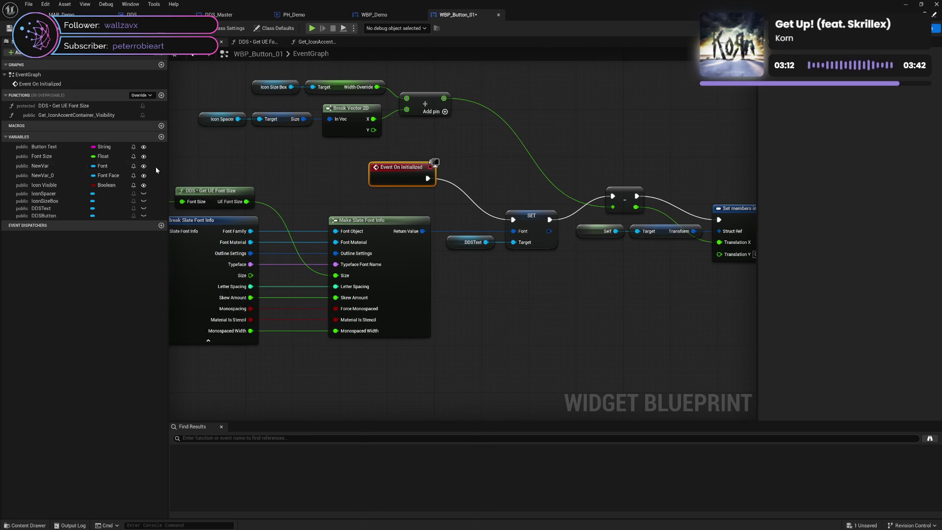
Step: Add a Branch on an Icon Visible getter that runs after SET Font
left_click(588, 107)
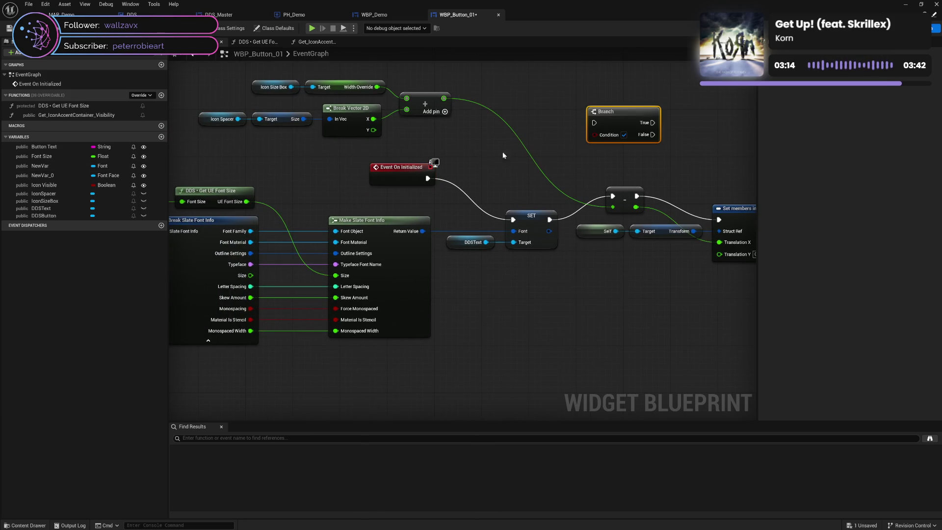
left_click_drag(66, 185, 596, 127)
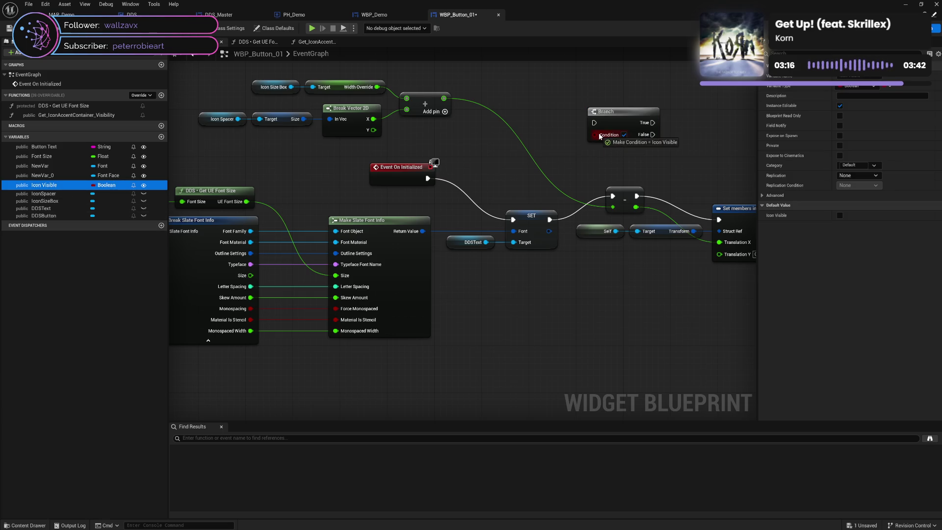
left_click(609, 130)
left_click_drag(527, 134, 545, 136)
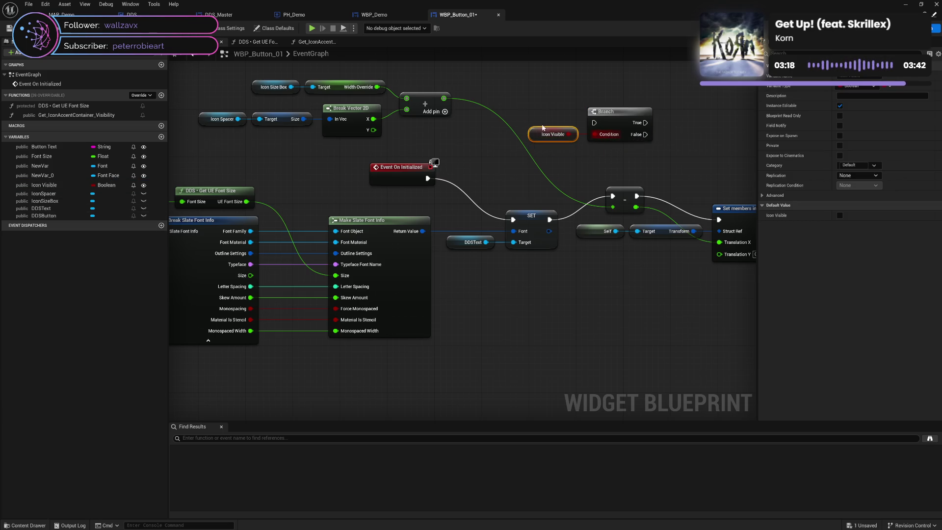
left_click_drag(617, 125, 625, 134)
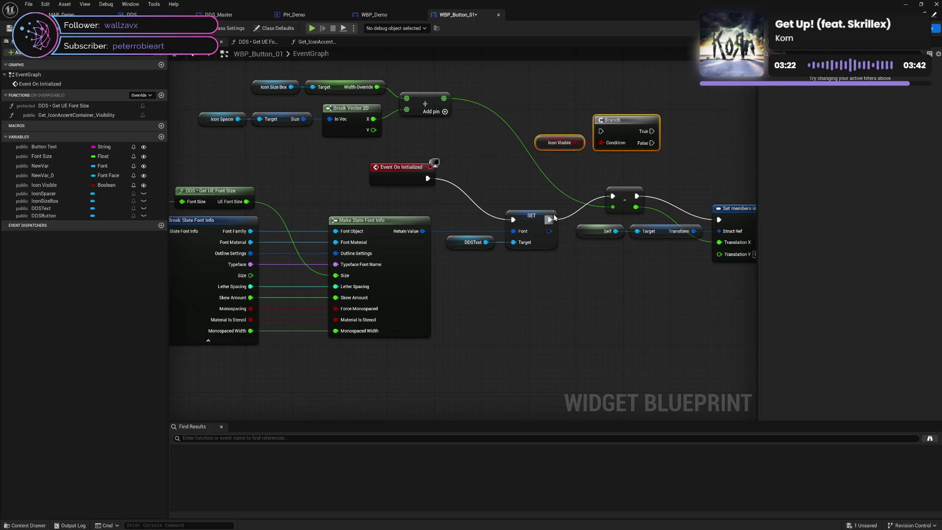
mouse_move(550, 219)
left_mouse_down()
mouse_move(601, 131)
mouse_move(680, 185)
mouse_move(613, 196)
left_mouse_up()
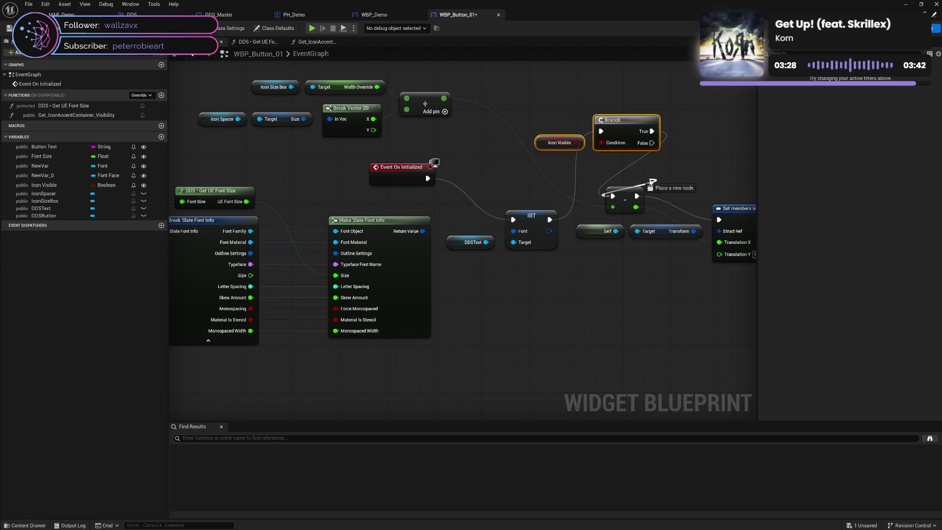
Step: Reposition the multiply and Set members in Widget Transform nodes beside Branch True
left_click_drag(627, 187, 692, 124)
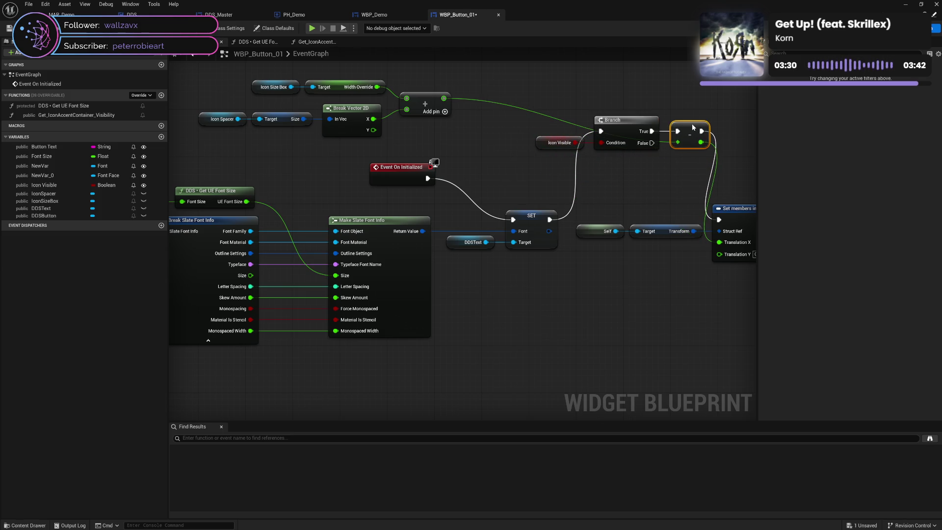
mouse_move(743, 158)
left_mouse_down()
mouse_move(642, 183)
mouse_move(593, 178)
left_mouse_up()
left_click_drag(432, 227, 663, 316)
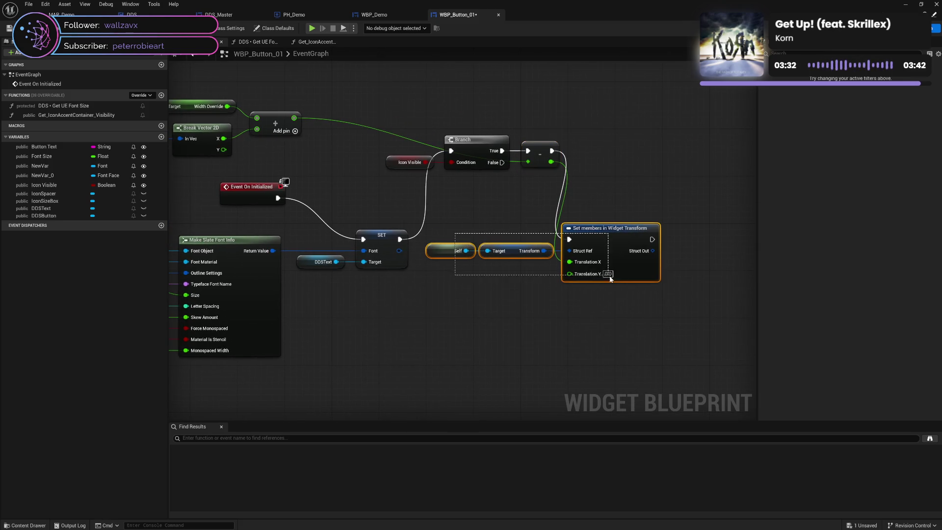
mouse_move(607, 231)
left_mouse_down()
mouse_move(750, 140)
mouse_move(713, 146)
left_mouse_up()
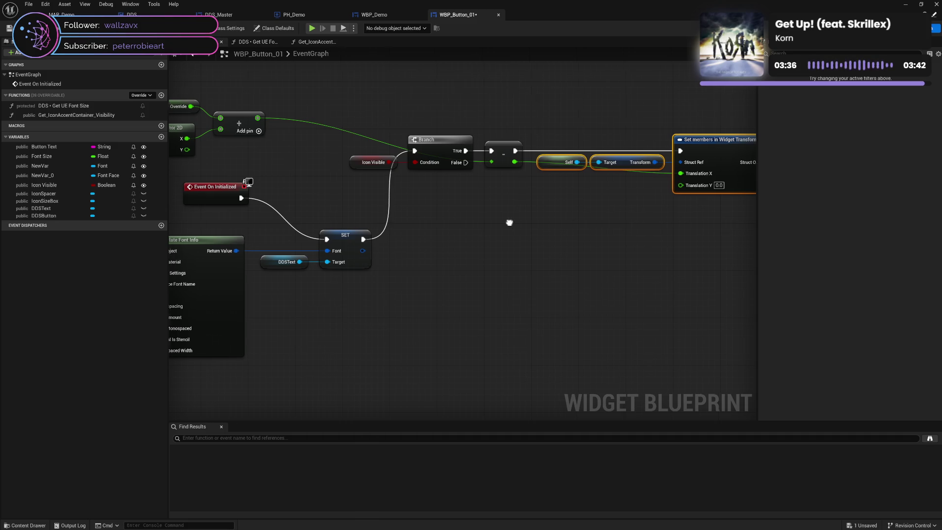
mouse_move(508, 226)
left_mouse_down()
mouse_move(651, 235)
mouse_move(534, 231)
mouse_move(616, 232)
mouse_move(507, 214)
left_mouse_up()
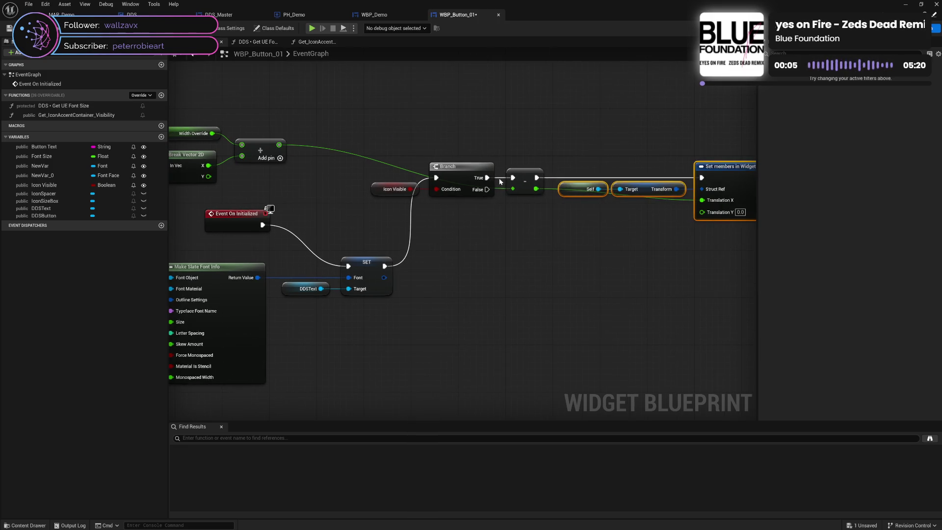
Step: Bypass the reroute node so Branch True connects directly to Set members in Widget Transform
left_click(535, 178, "alt")
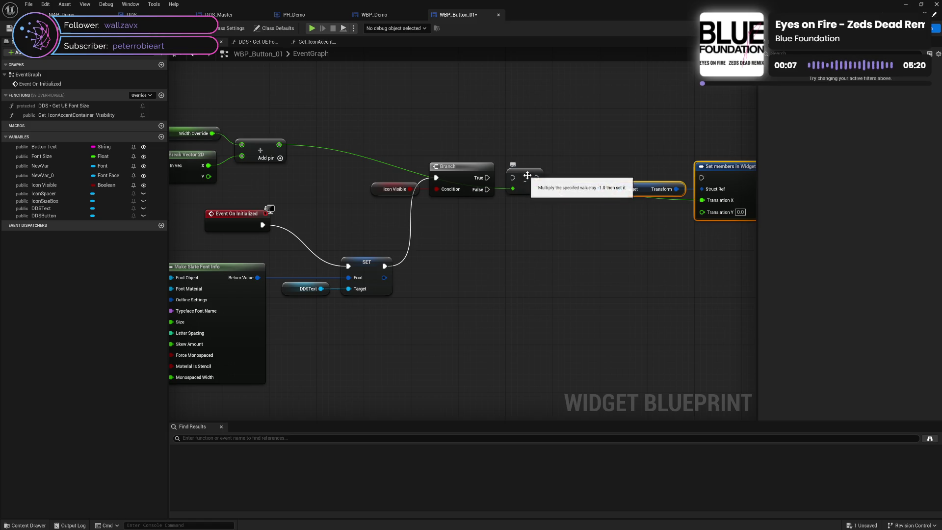
left_click_drag(525, 184, 493, 251)
left_click_drag(487, 177, 701, 177)
Step: Rearrange the Self, Set members, width and spacer nodes into a clearer layout
left_click_drag(650, 241, 541, 249)
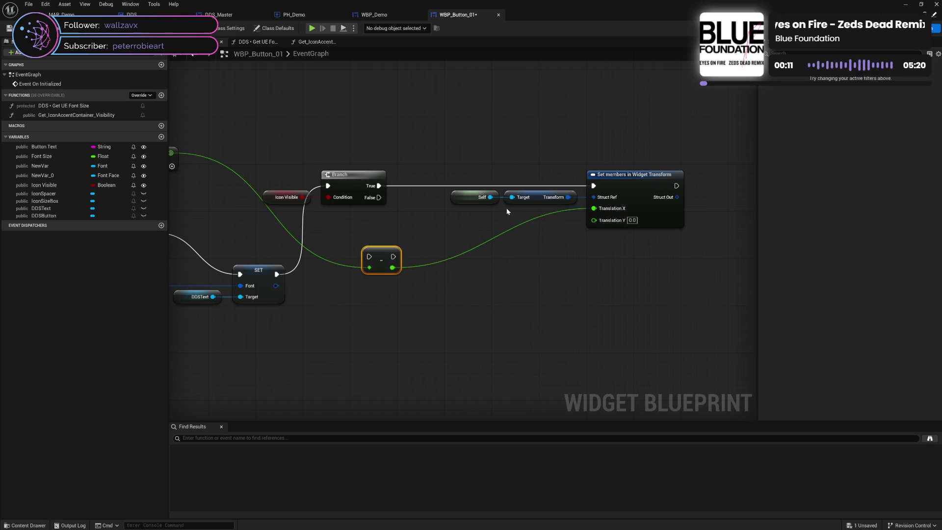
mouse_move(381, 257)
left_mouse_down()
mouse_move(443, 196)
mouse_move(425, 197)
mouse_move(587, 230)
left_mouse_up()
mouse_move(423, 195)
left_mouse_down()
mouse_move(423, 143)
mouse_move(335, 118)
left_mouse_up()
left_click_drag(370, 168, 386, 204)
left_click_drag(225, 149, 346, 150)
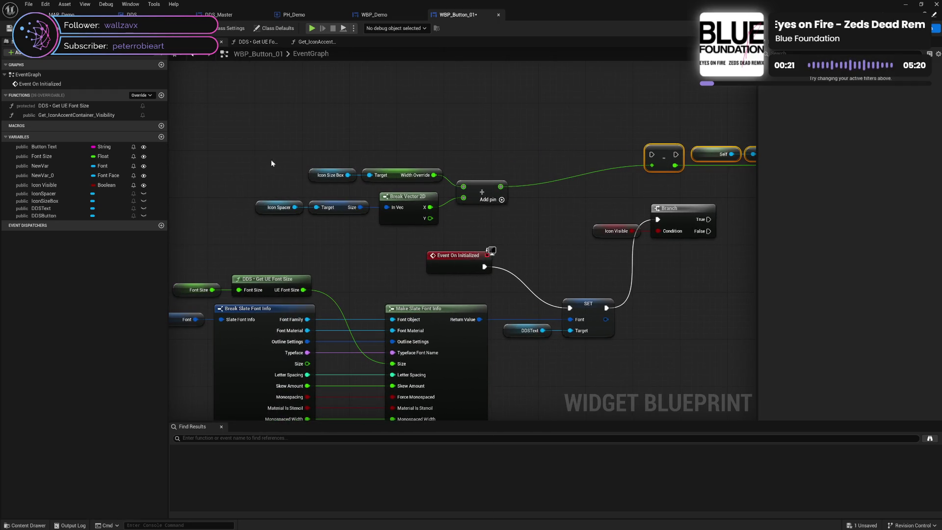
mouse_move(272, 162)
left_mouse_down()
mouse_move(493, 214)
mouse_move(540, 179)
mouse_move(598, 173)
mouse_move(522, 173)
mouse_move(573, 175)
left_mouse_up()
Step: Add a Multiply node after the Add node with its second input set to -1
type("mul")
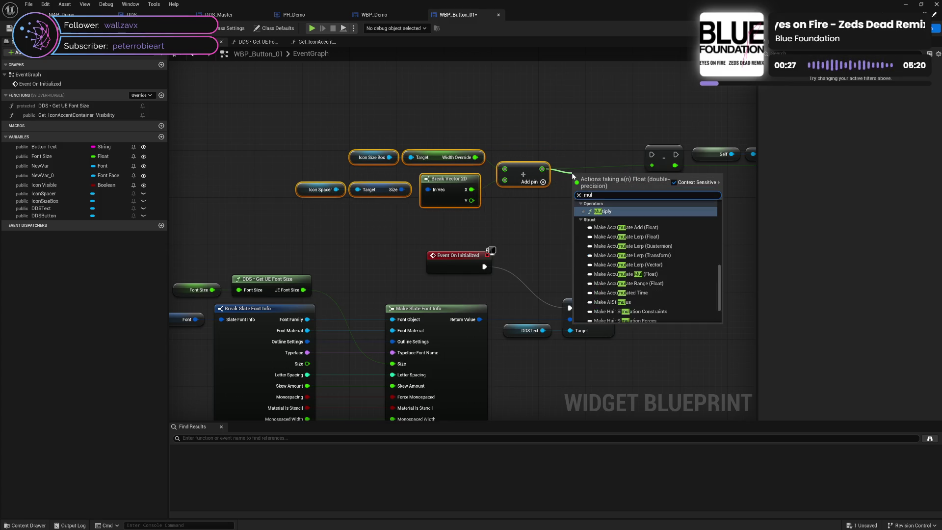
left_click(625, 211)
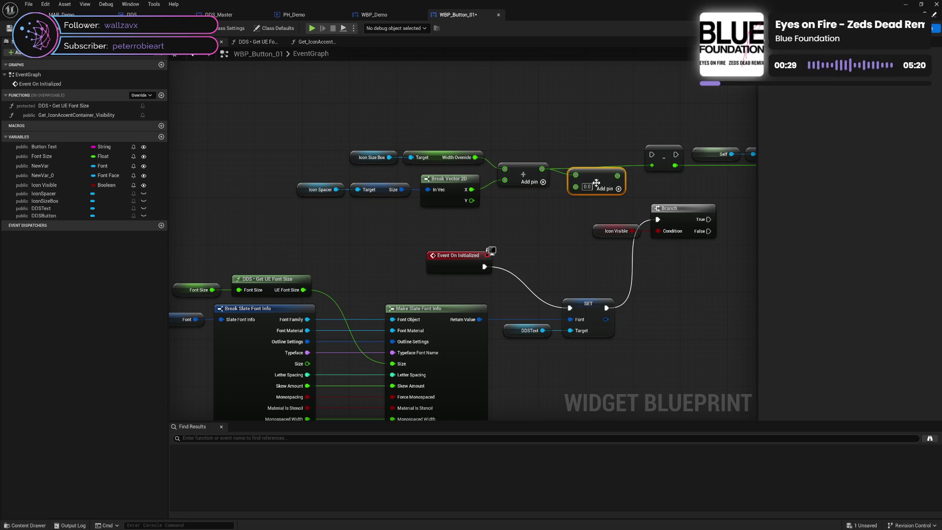
left_click(585, 187)
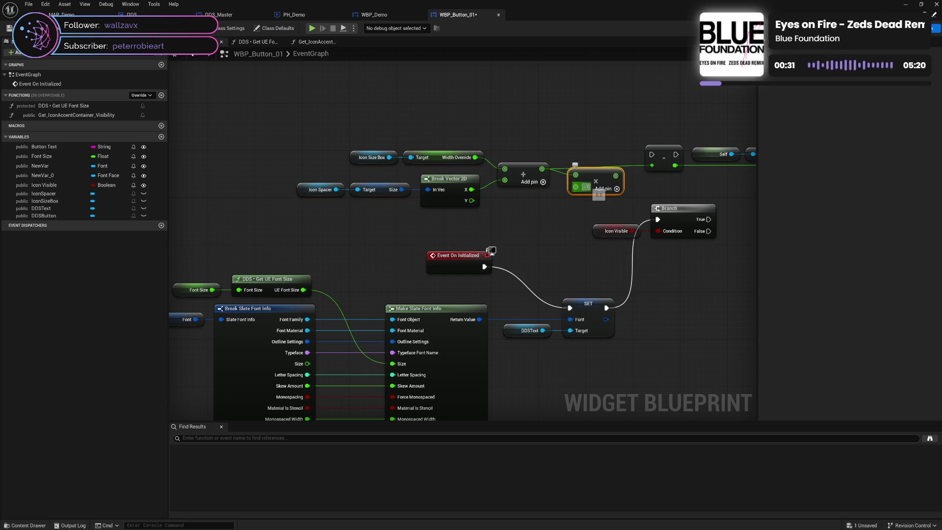
type("-1")
left_click(619, 202)
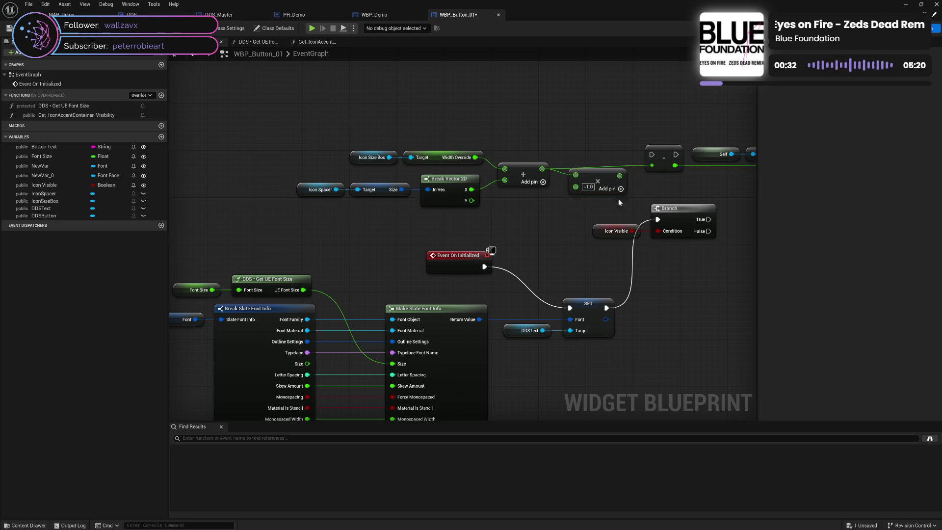
Step: Delete the leftover reroute node and wire the Multiply result into Translation X
left_click(662, 156)
key("Delete")
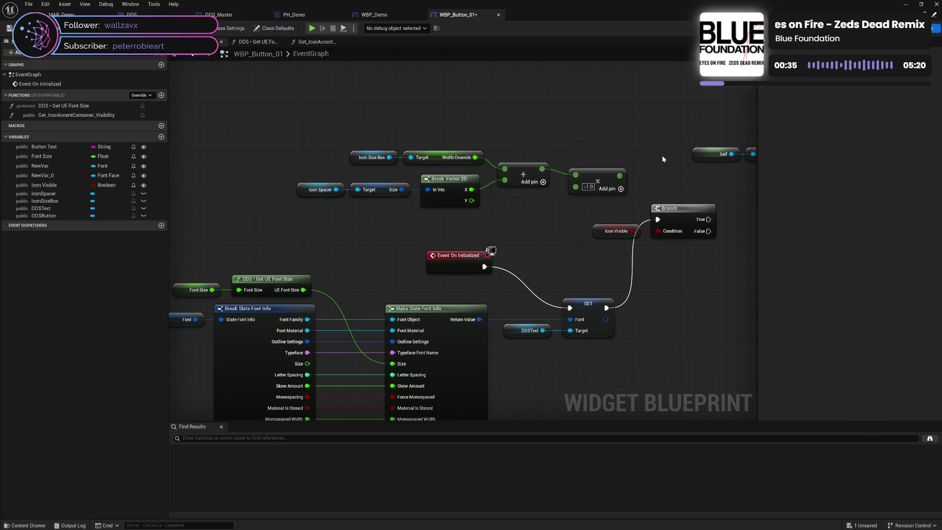
left_click_drag(594, 172, 581, 166)
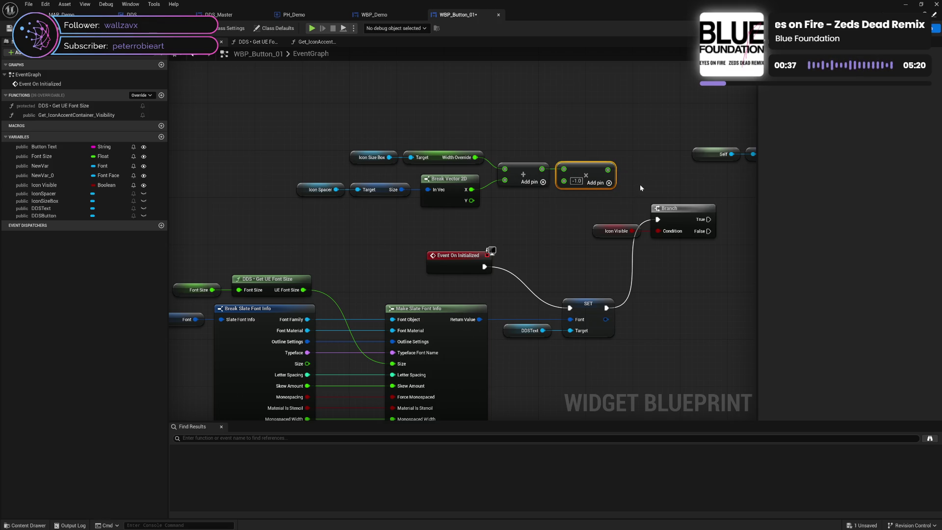
mouse_move(640, 187)
left_mouse_down()
mouse_move(401, 204)
mouse_move(596, 181)
left_mouse_up()
left_click_drag(317, 185, 470, 183)
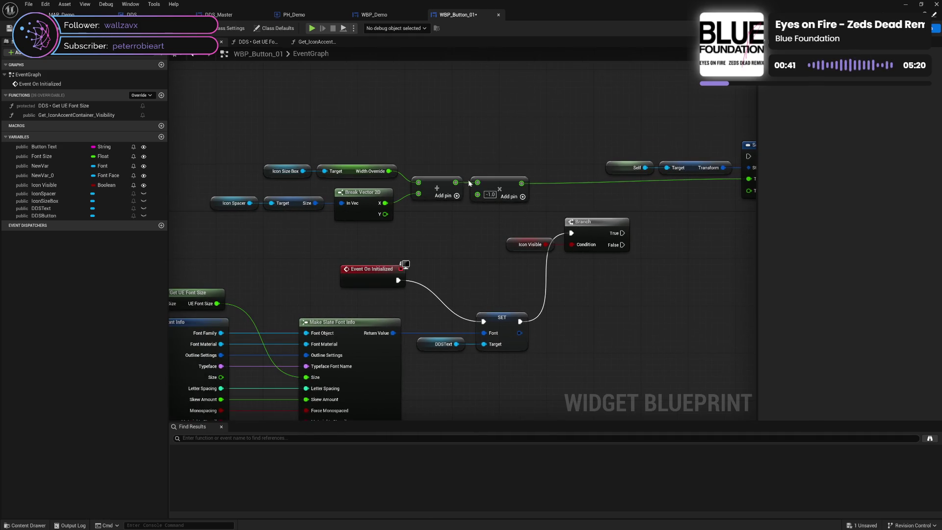
Step: Straighten the top row of nodes with Q and reselect them along with Set members
mouse_move(286, 150)
left_mouse_down()
mouse_move(506, 182)
mouse_move(644, 180)
mouse_move(719, 197)
left_mouse_up()
key("q")
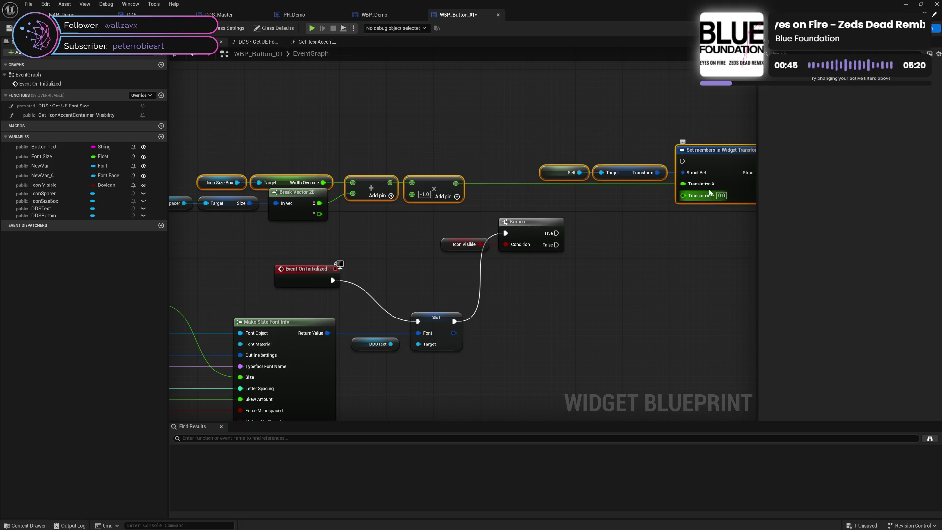
left_click_drag(718, 164, 713, 157)
left_click(394, 231)
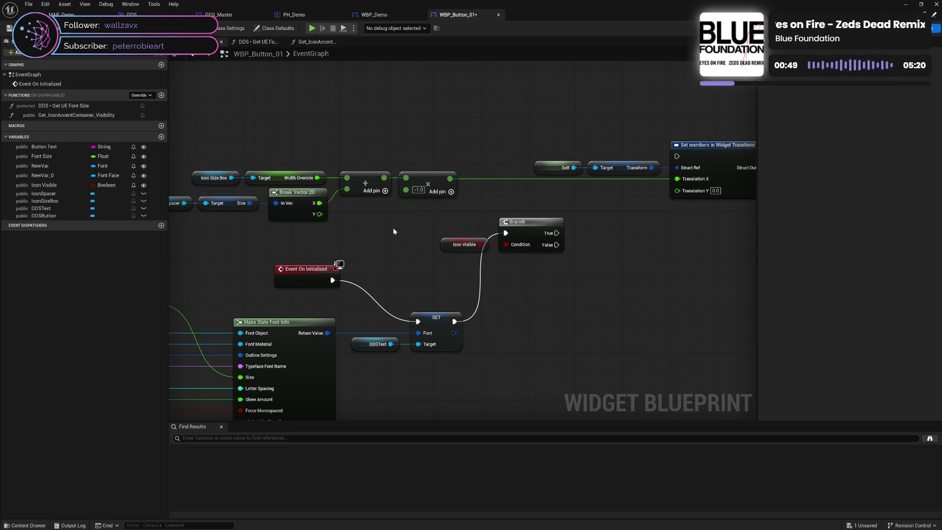
left_click_drag(387, 229, 549, 217)
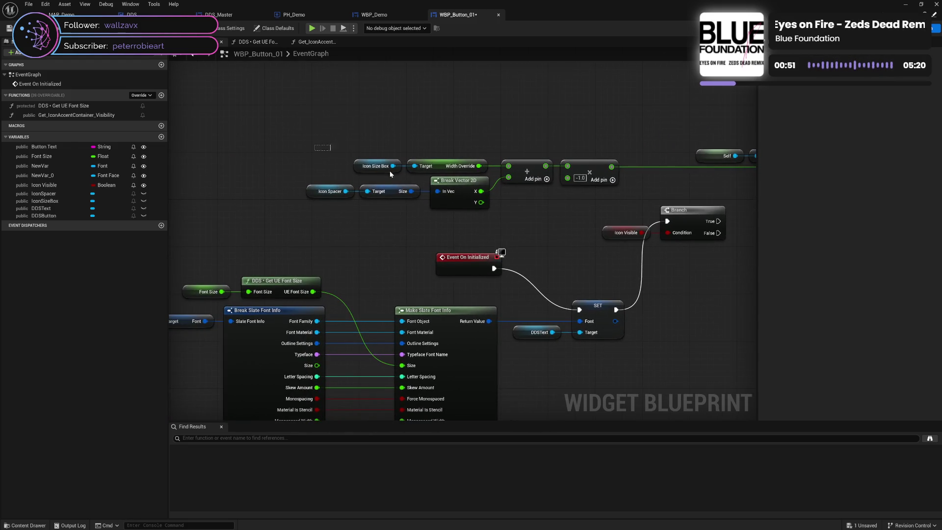
mouse_move(389, 172)
left_mouse_down()
mouse_move(576, 204)
mouse_move(590, 198)
mouse_move(329, 232)
mouse_move(297, 216)
mouse_move(332, 192)
mouse_move(363, 194)
left_mouse_up()
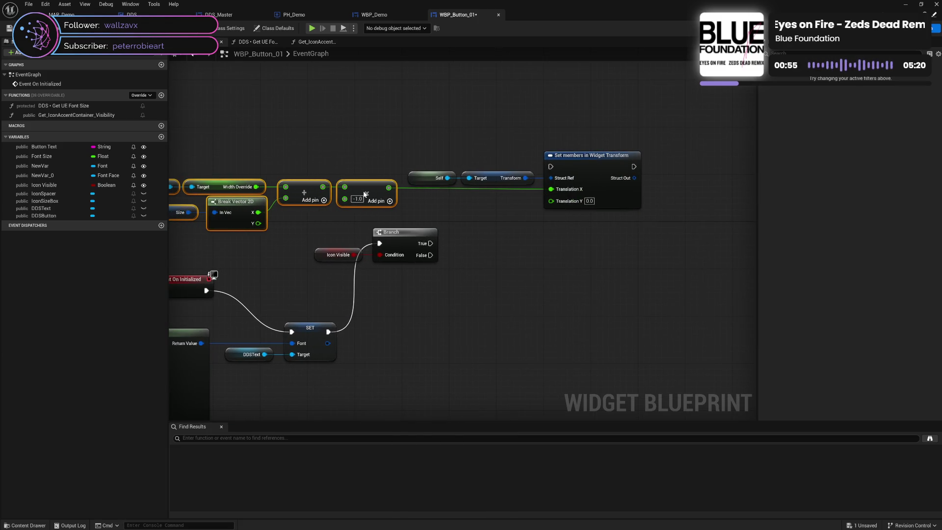
left_click_drag(316, 229, 429, 230)
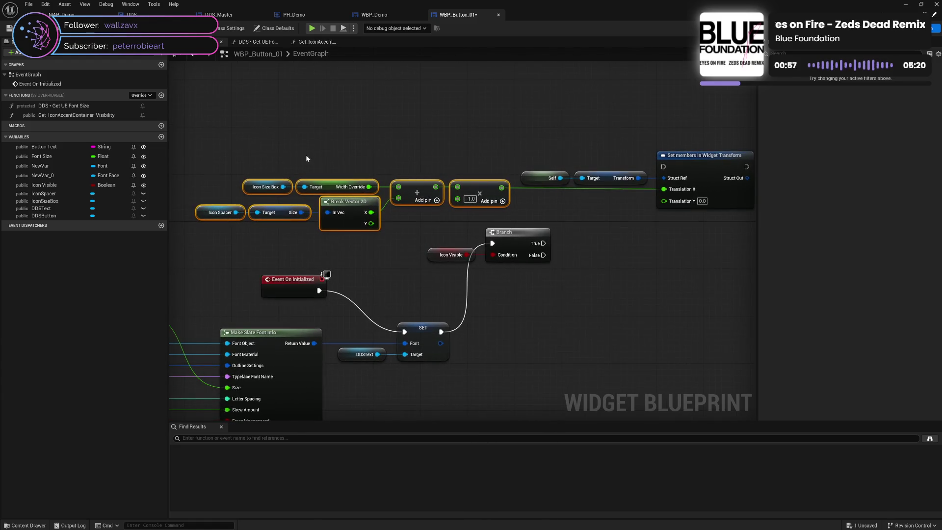
Step: Align the Icon Spacer and Break Vector 2D nodes with Set members in one row, leaving them uncollapsed
mouse_move(250, 157)
left_mouse_down()
mouse_move(696, 194)
mouse_move(706, 172)
left_mouse_up()
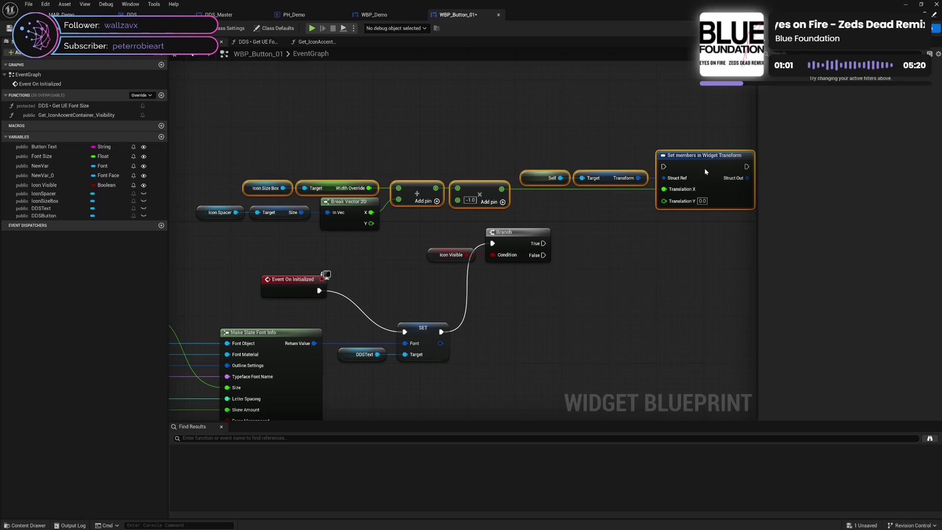
left_click(615, 212)
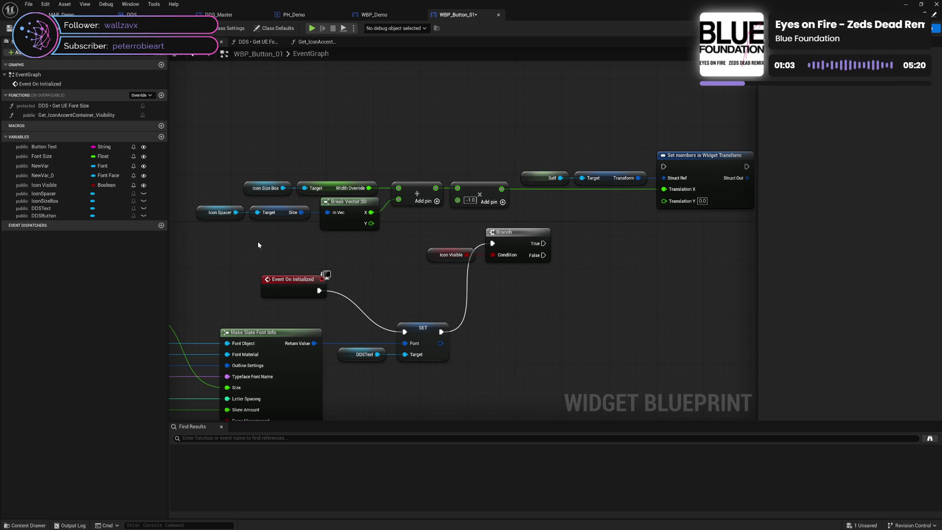
mouse_move(211, 228)
left_mouse_down()
mouse_move(347, 206)
mouse_move(350, 223)
left_mouse_up()
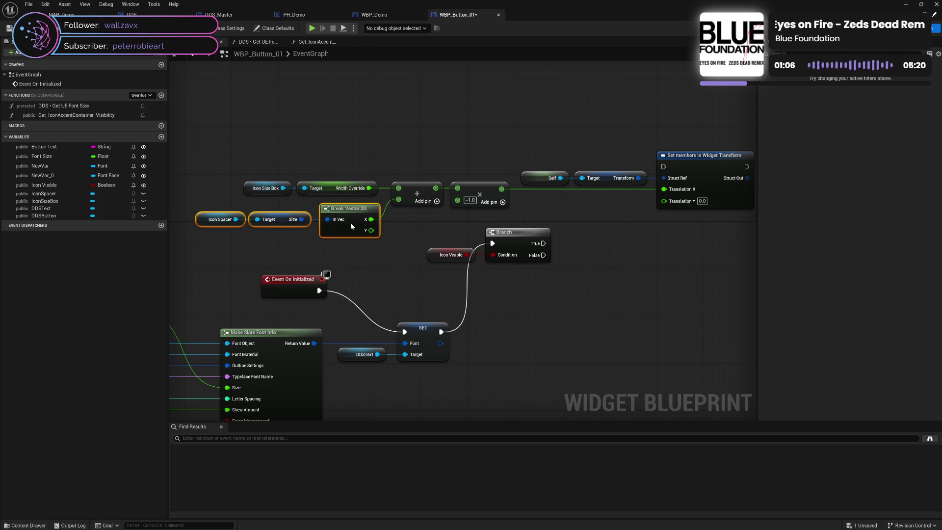
left_click(414, 222)
mouse_move(216, 138)
left_mouse_down()
mouse_move(340, 186)
mouse_move(708, 222)
left_mouse_up()
left_click_drag(702, 171, 684, 147)
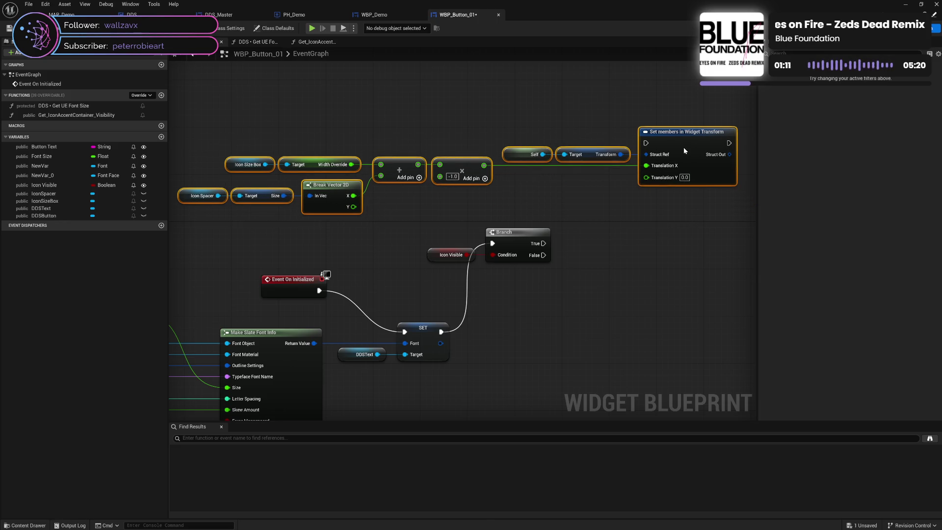
right_click(684, 147)
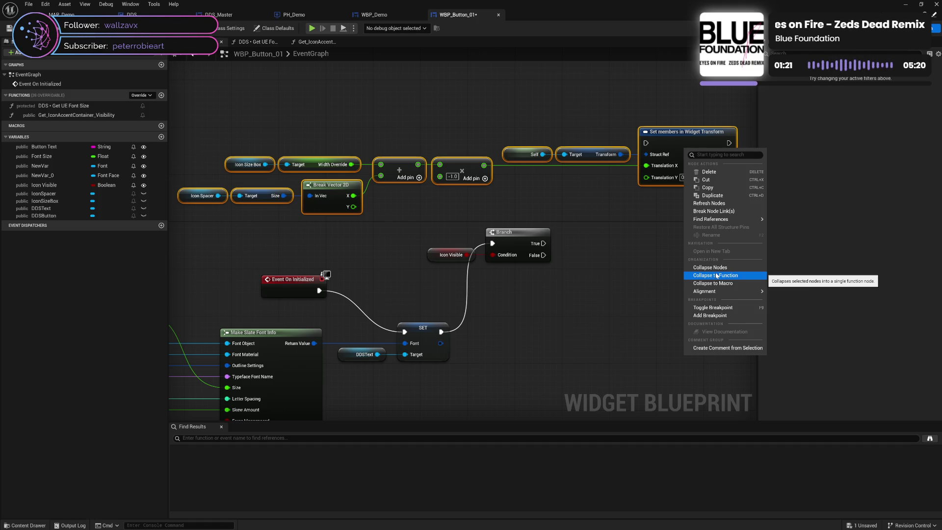
left_click(588, 288)
left_click_drag(527, 308, 709, 206)
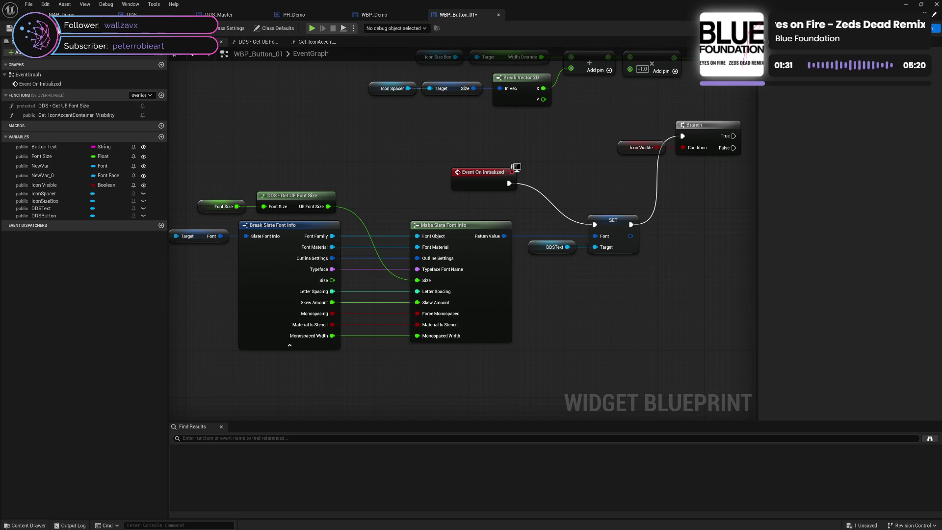
Step: Delete the stray NewVar_0 and NewVar variables and save WBP_Button_01
key("ctrl+s")
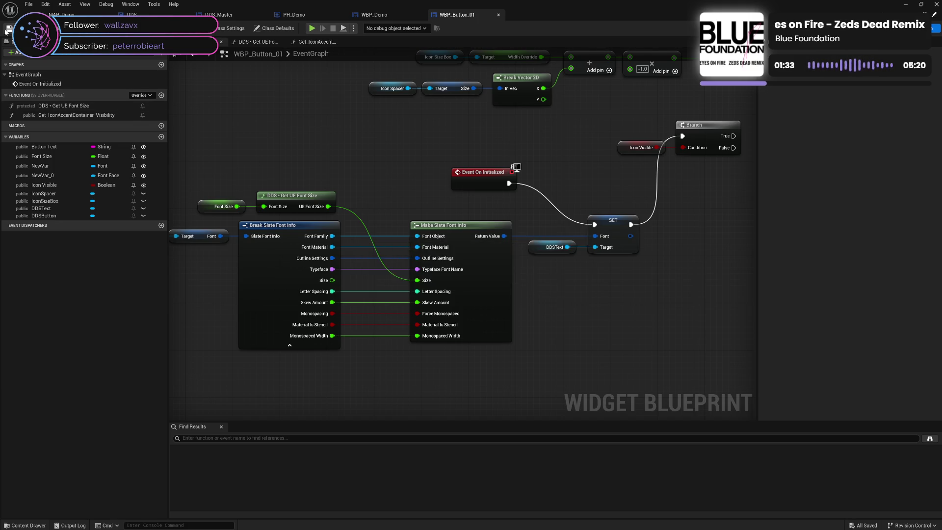
left_click(144, 176)
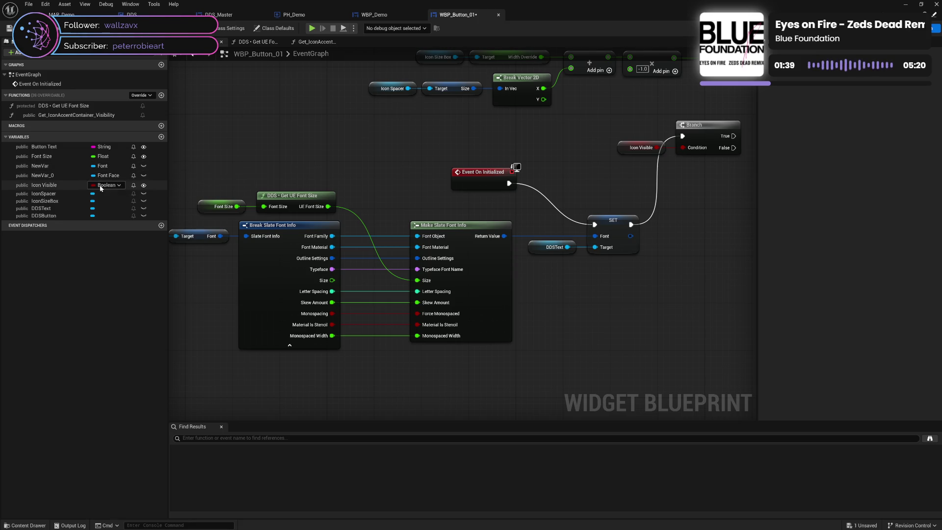
left_click(51, 178)
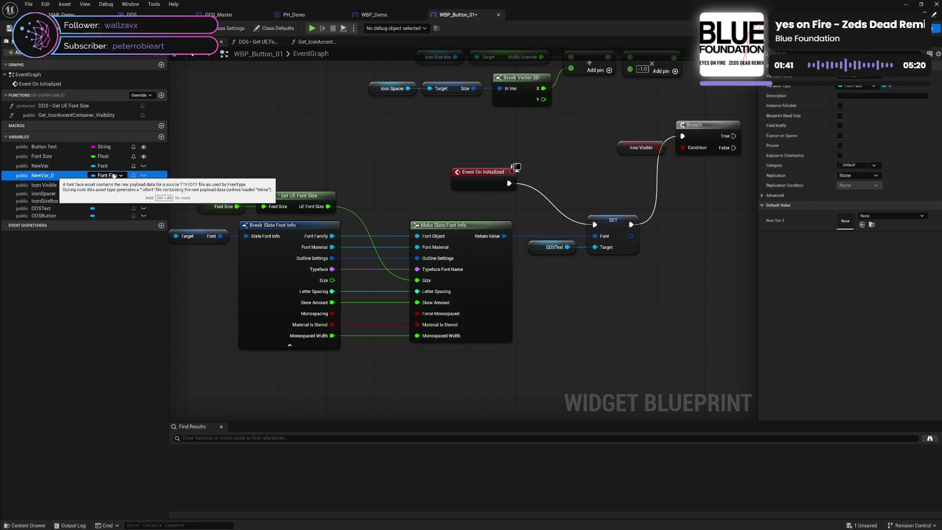
mouse_move(308, 183)
left_mouse_down()
mouse_move(452, 207)
mouse_move(285, 229)
left_mouse_up()
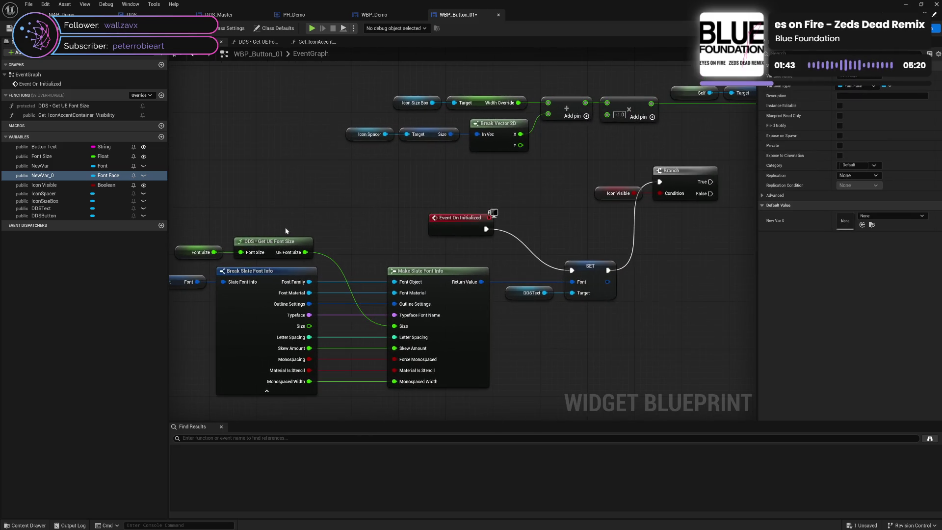
left_click(61, 178)
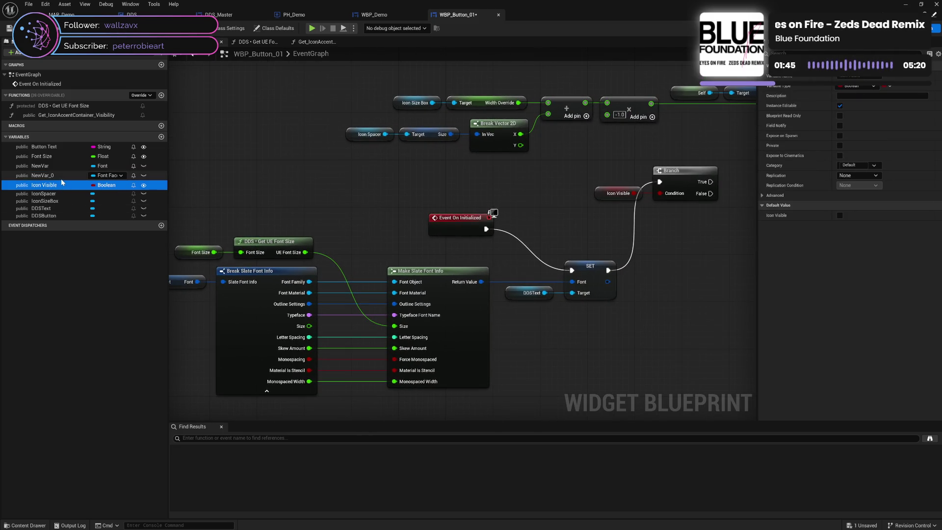
key("Delete")
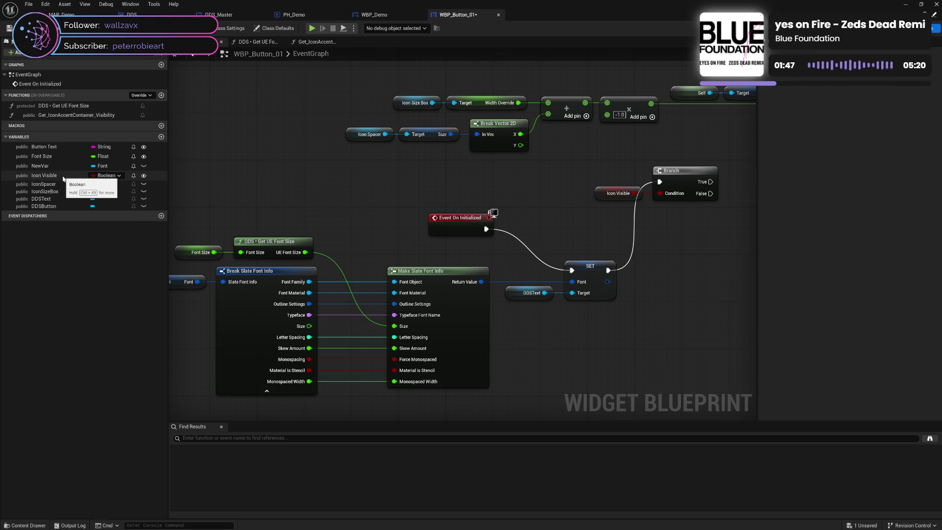
left_click(65, 167)
key("Delete")
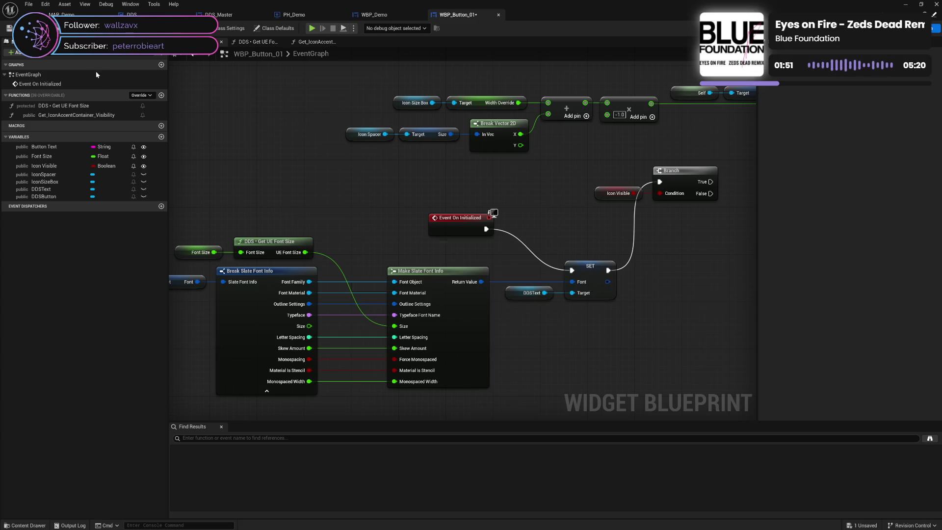
key("ctrl+s")
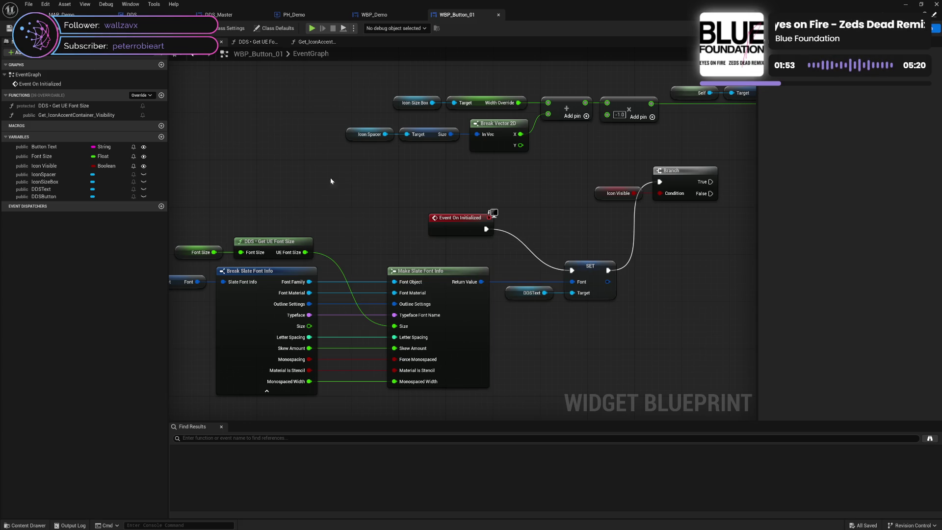
right_click(572, 283)
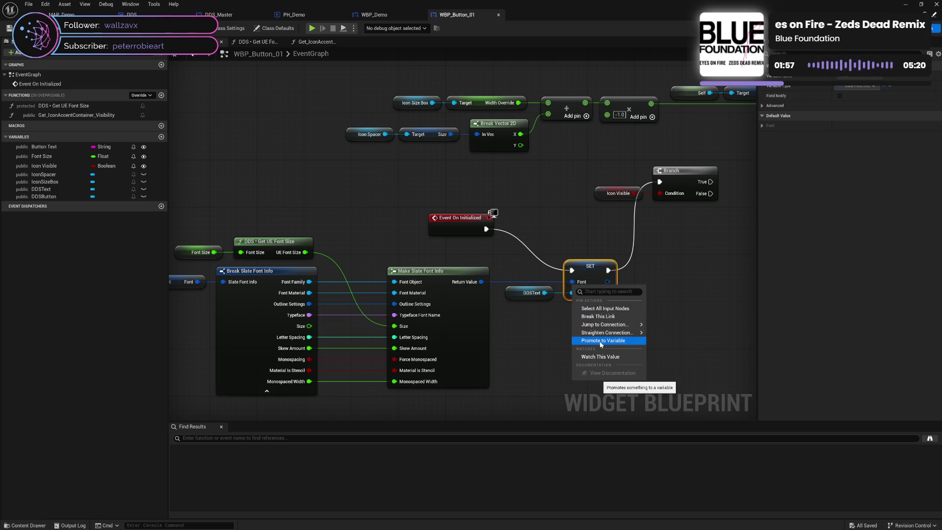
Step: Promote the SET node's Font pin to a new variable named Button Font
left_click(602, 341)
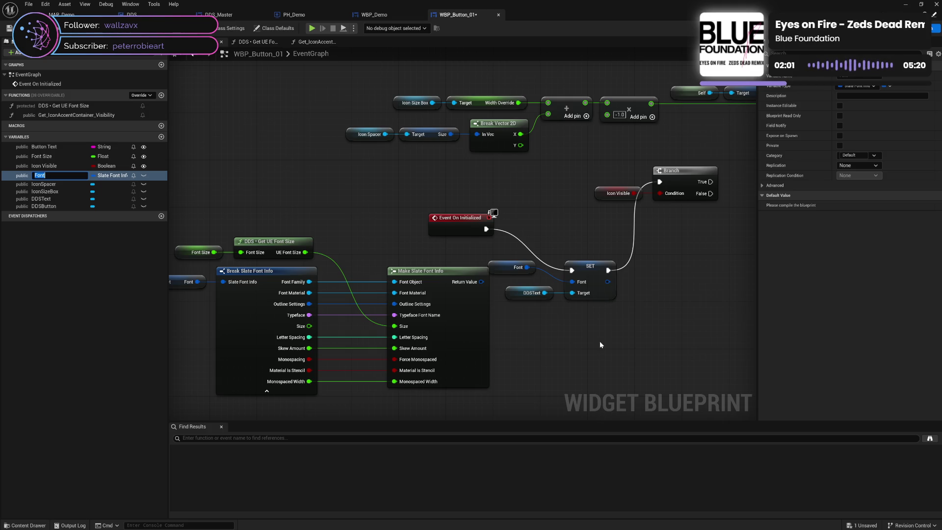
type("Button")
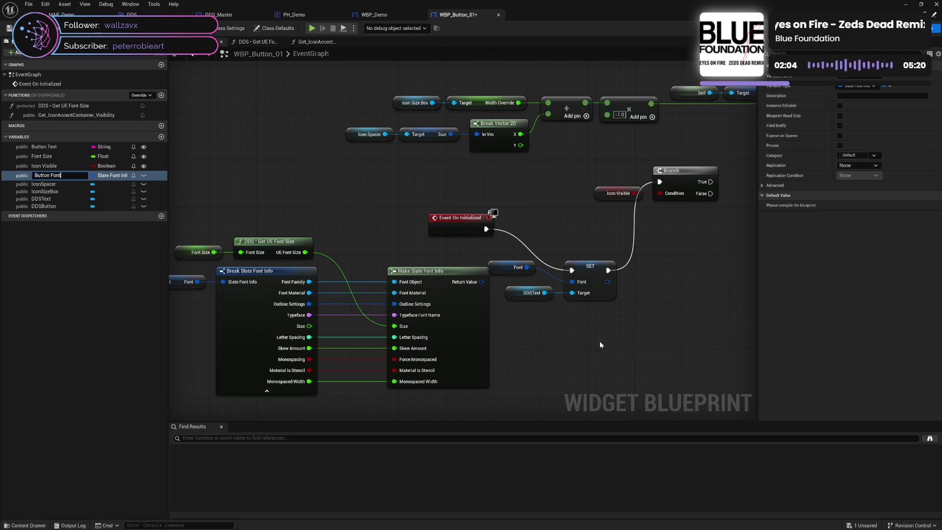
key("Return")
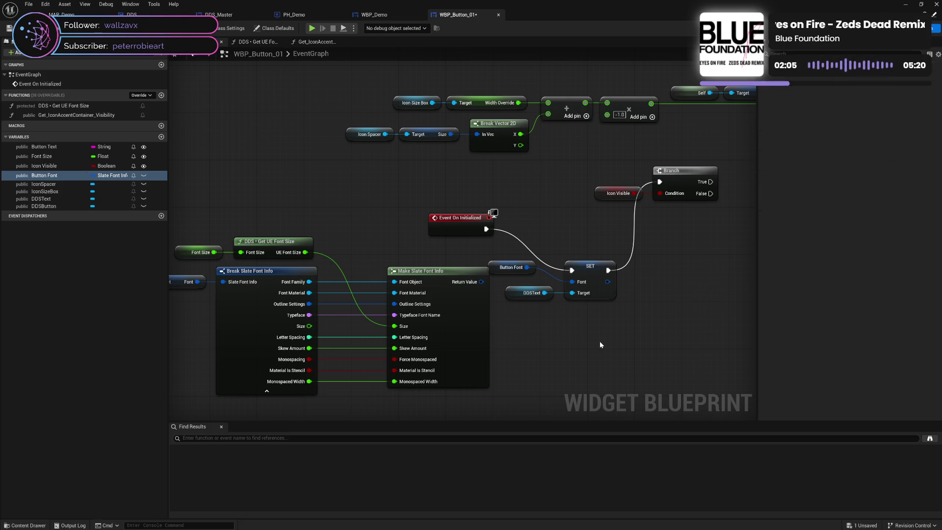
Step: Make Button Font instance-editable, leaving Font Size unchanged
left_click(98, 156)
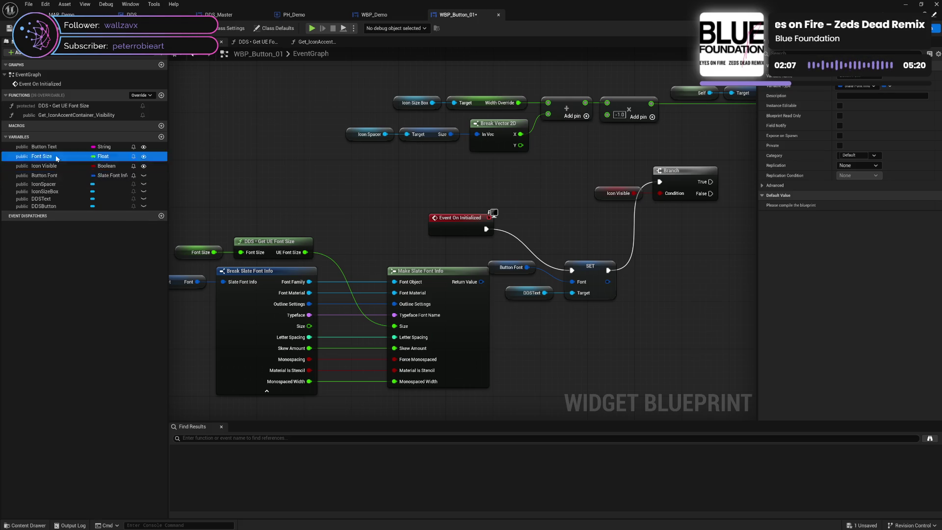
key("F2")
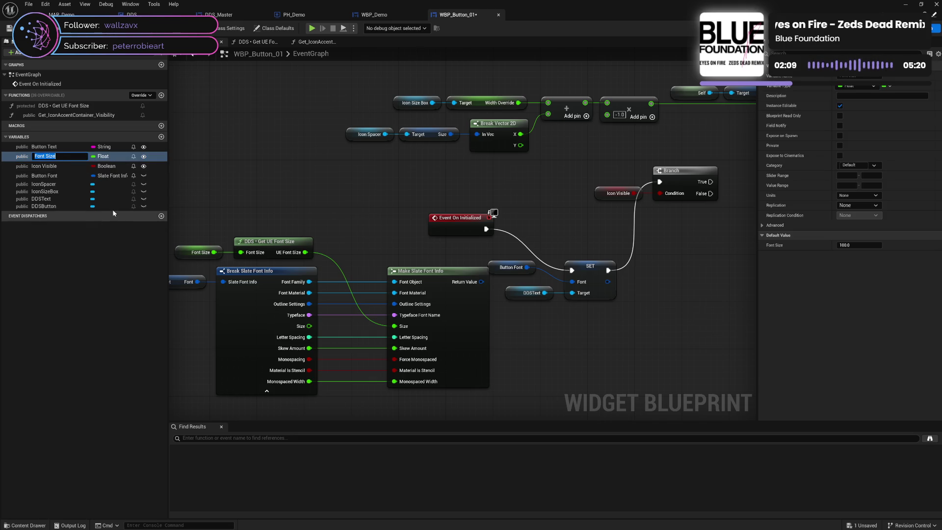
key("Escape")
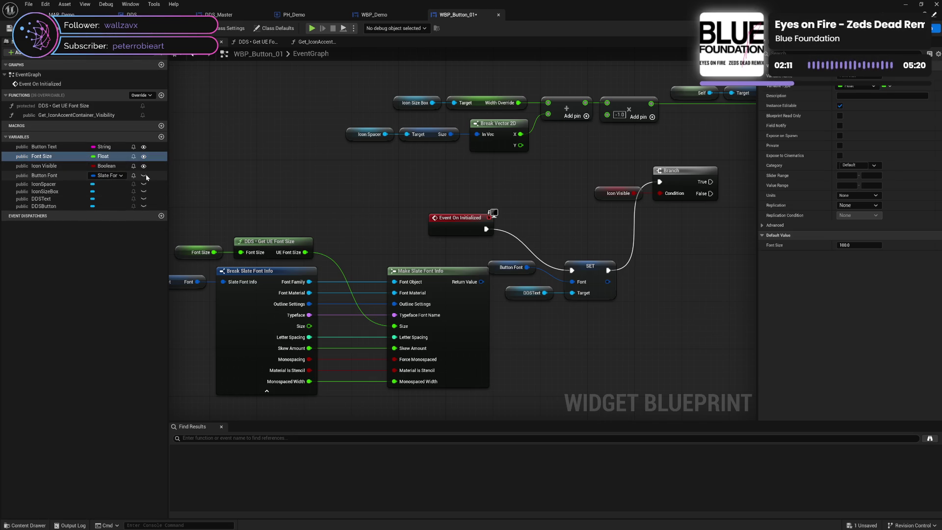
left_click(144, 176)
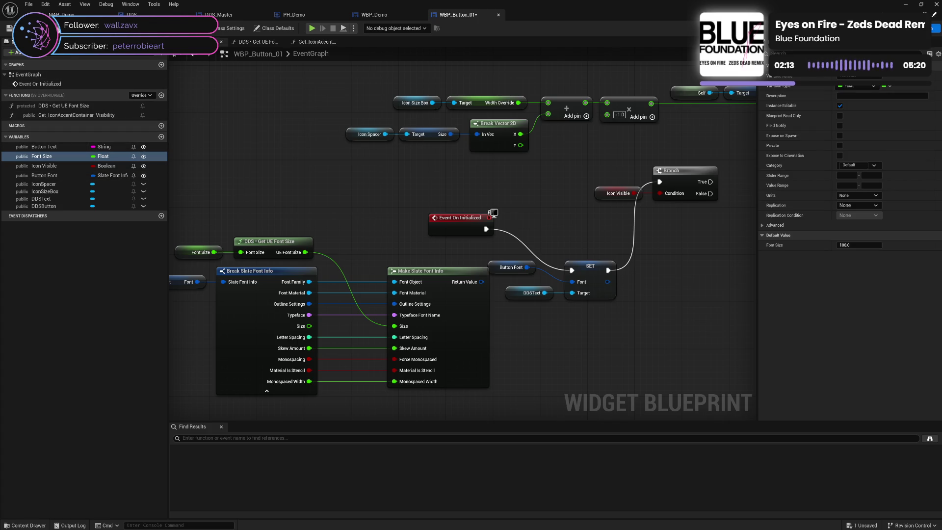
left_click(374, 15)
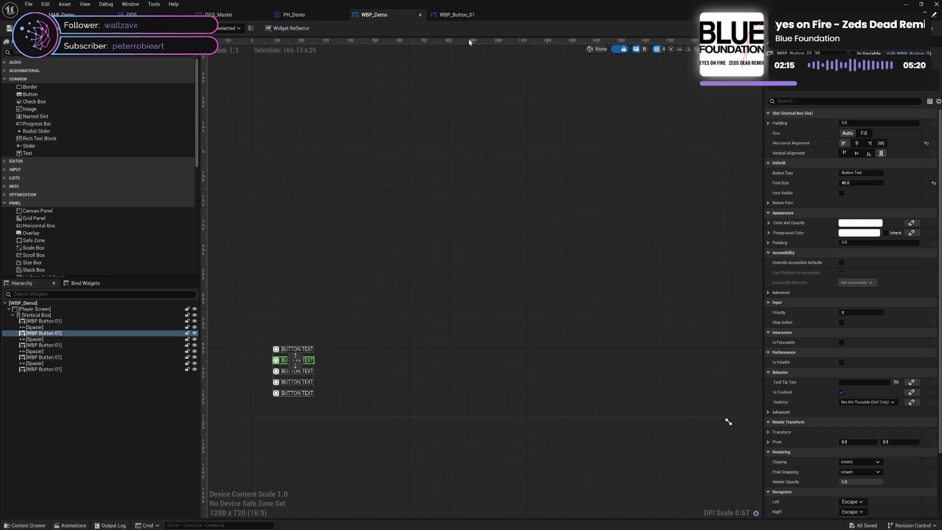
Step: Set the second button's Button Font family to Roboto with the Bold typeface
left_click(768, 203)
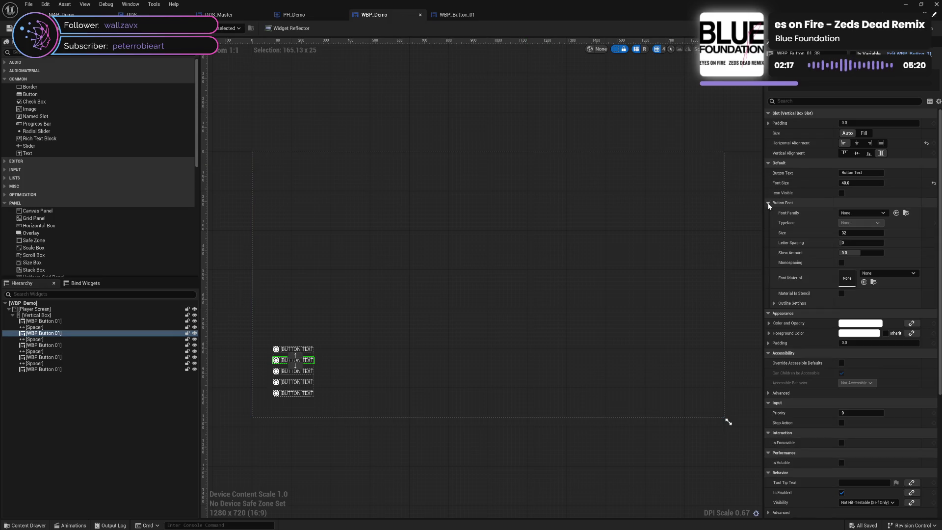
left_click(768, 203)
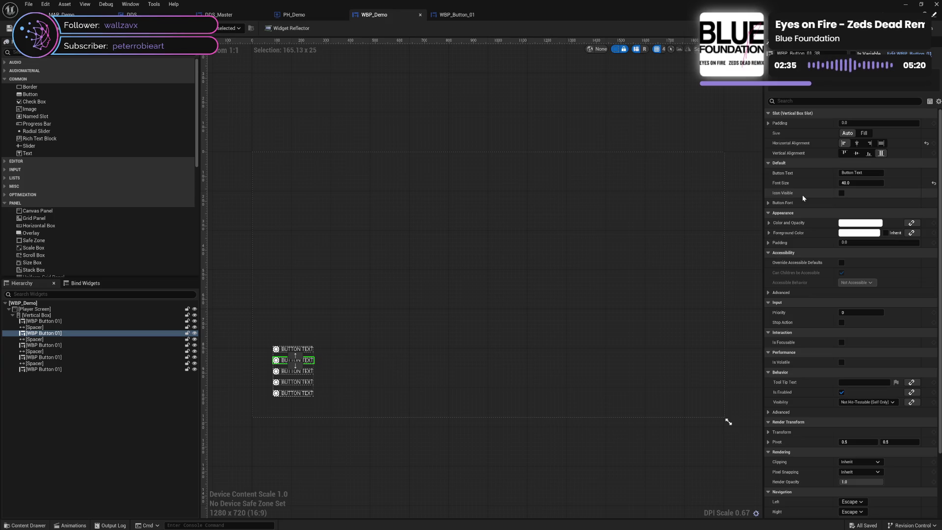
left_click(769, 202)
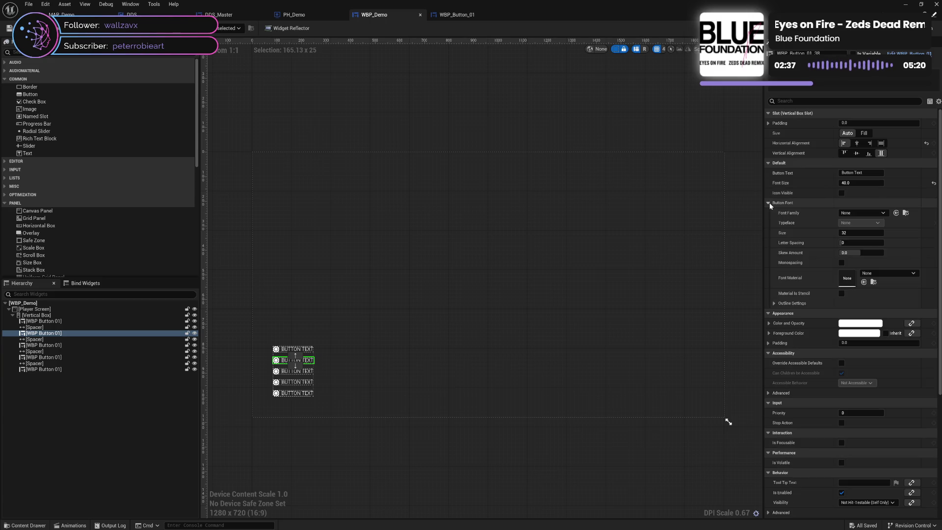
left_click(856, 212)
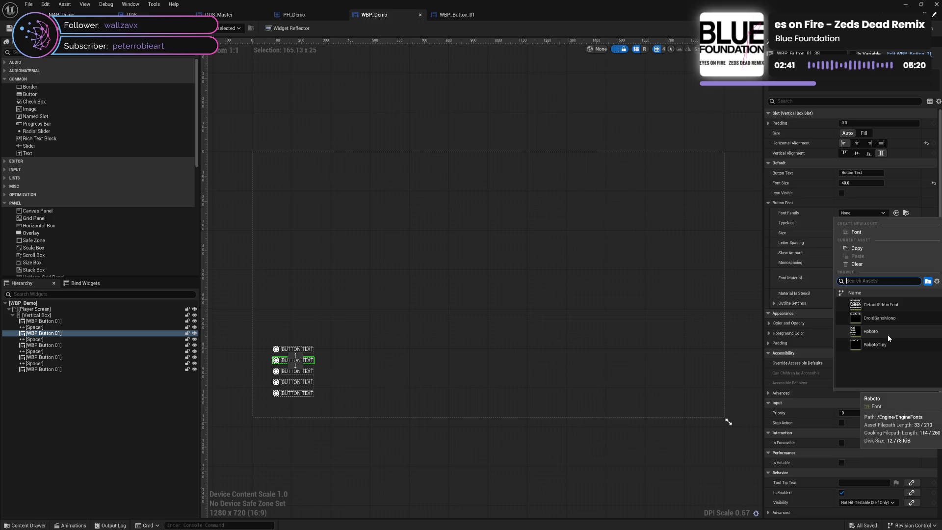
left_click(889, 337)
left_click(865, 223)
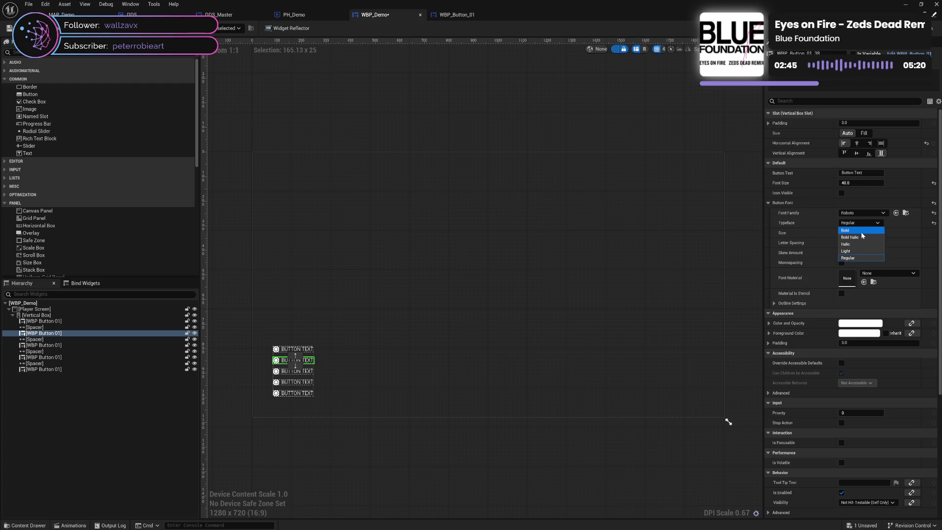
left_click(862, 232)
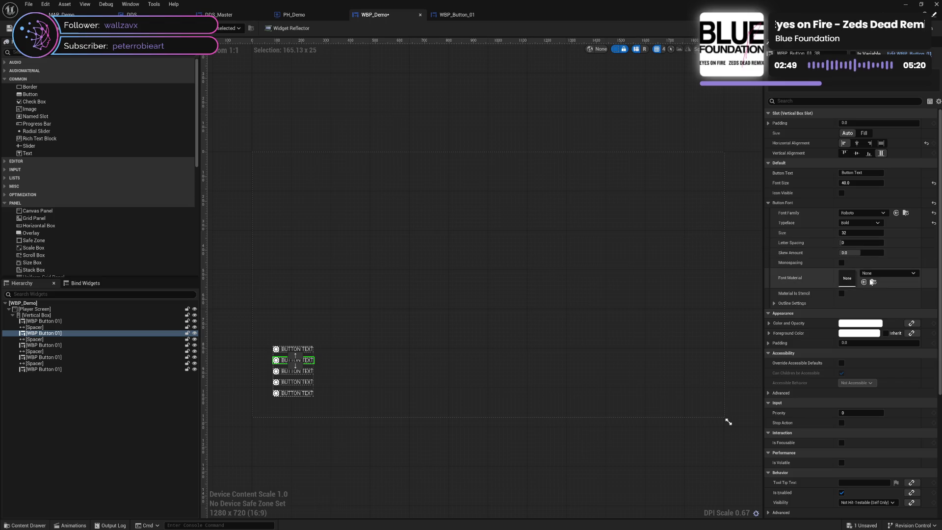
Step: Set the Button Font size to 40, save WBP_Demo and switch to its Graph view
left_click(774, 304)
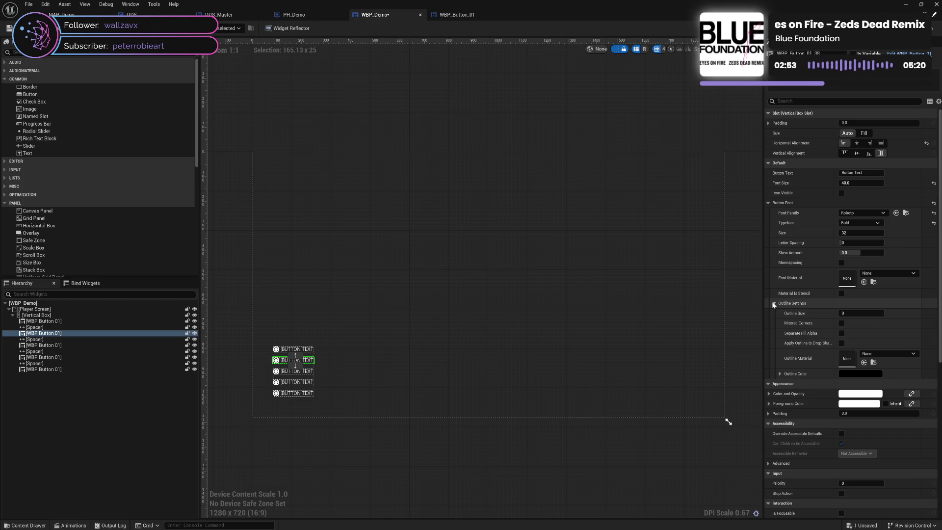
left_click(775, 304)
left_click(768, 205)
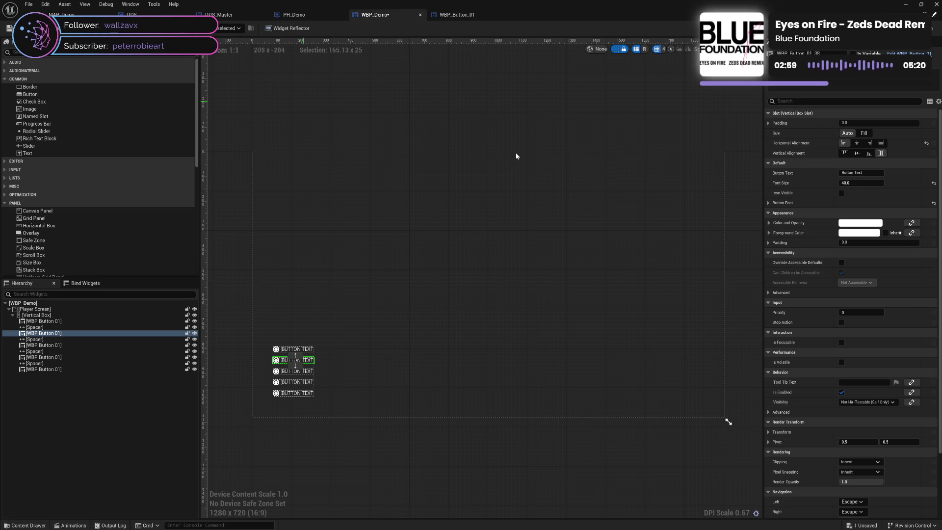
left_click(770, 206)
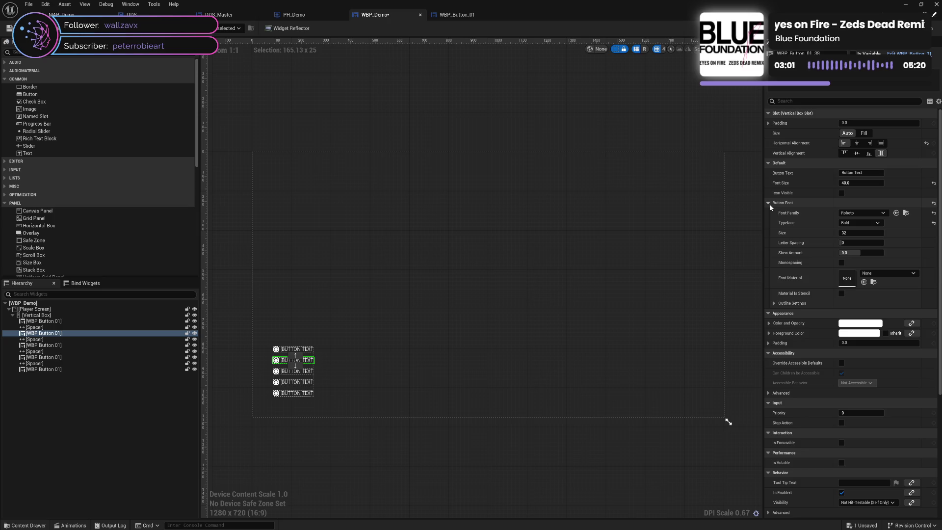
left_click(857, 235)
type("40")
key("Return")
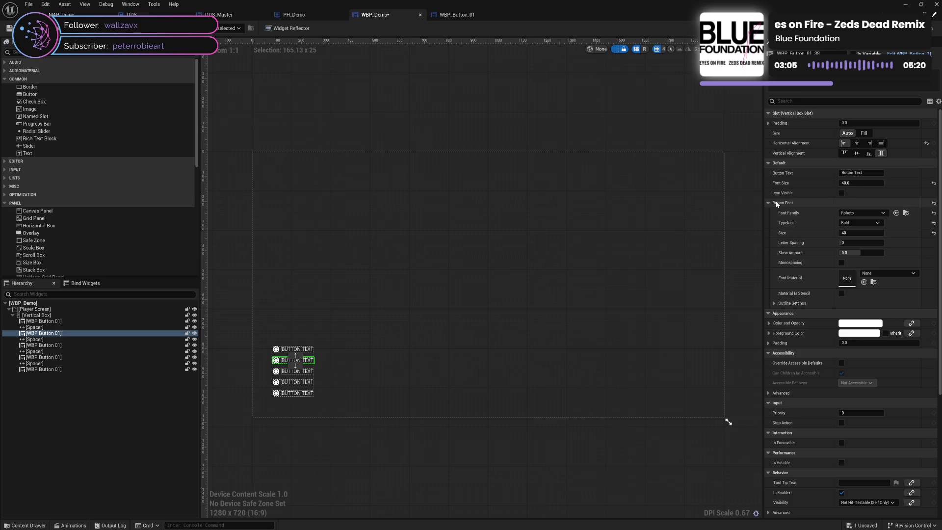
left_click(770, 204)
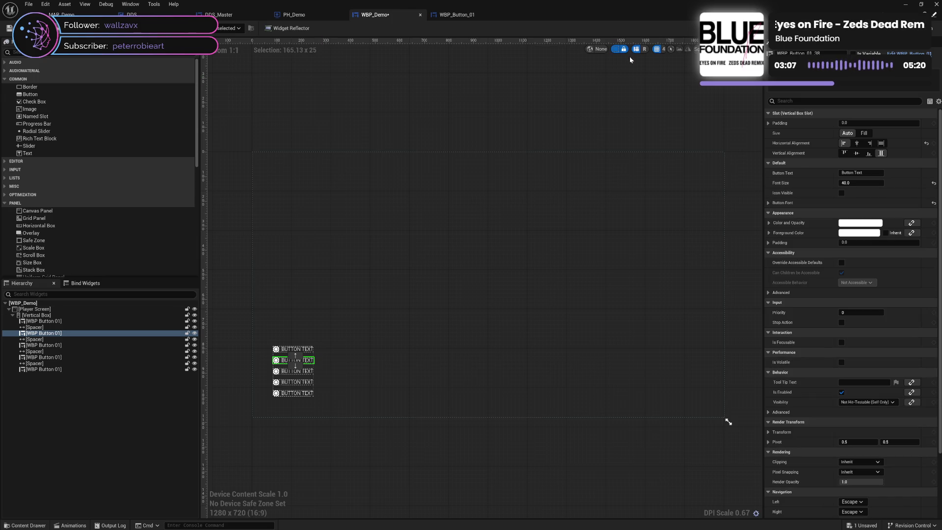
key("ctrl+s")
key("shift+F4")
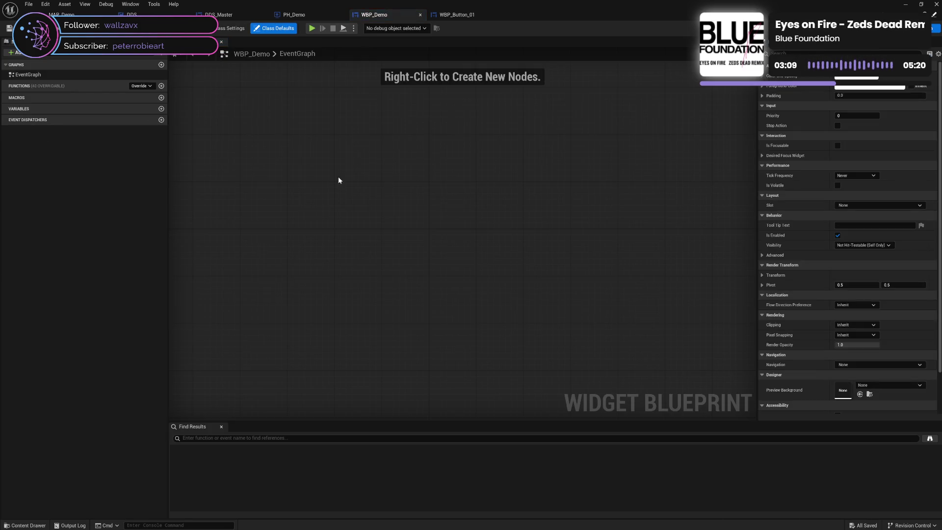
Step: In WBP_Button_01, line up Button Font, SET and Branch after Event On Initialized, then save
left_click(460, 18)
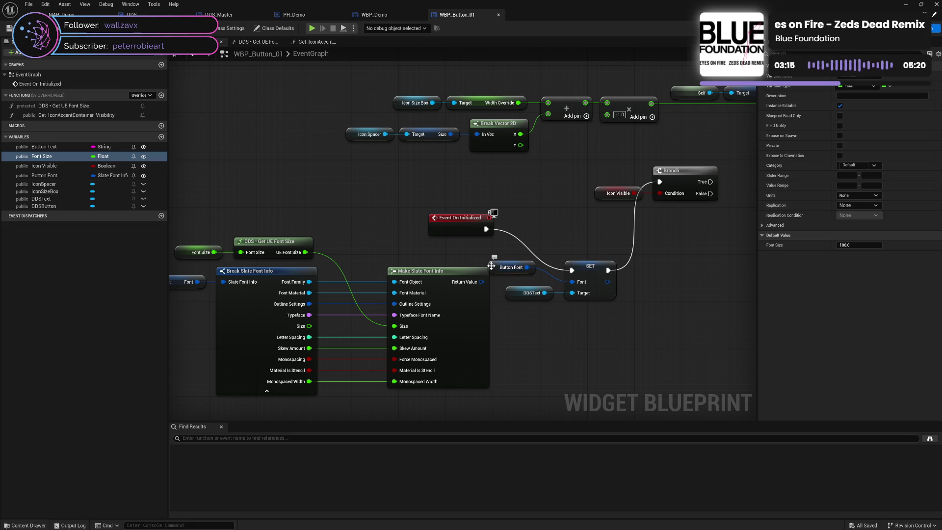
left_click_drag(491, 266, 535, 309)
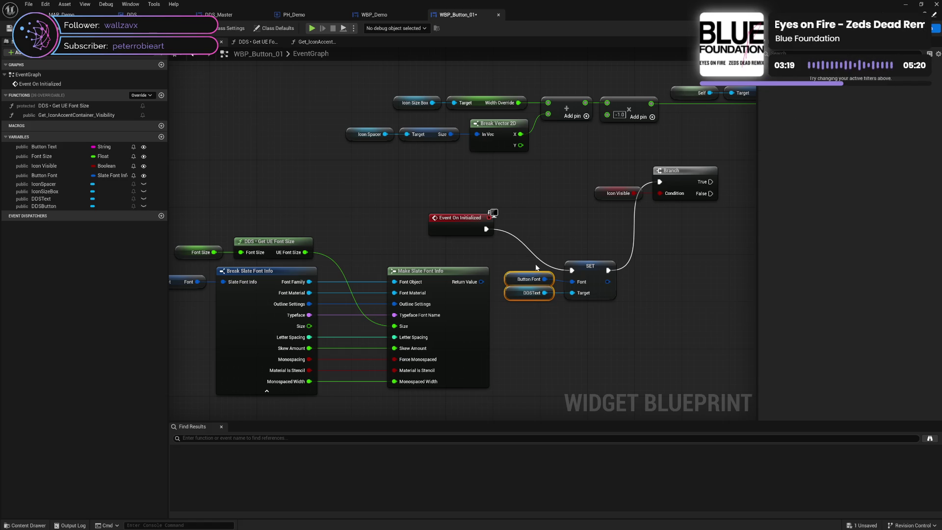
left_click(593, 295, "ctrl")
mouse_move(590, 266)
left_mouse_down()
mouse_move(602, 254)
mouse_move(595, 229)
left_mouse_up()
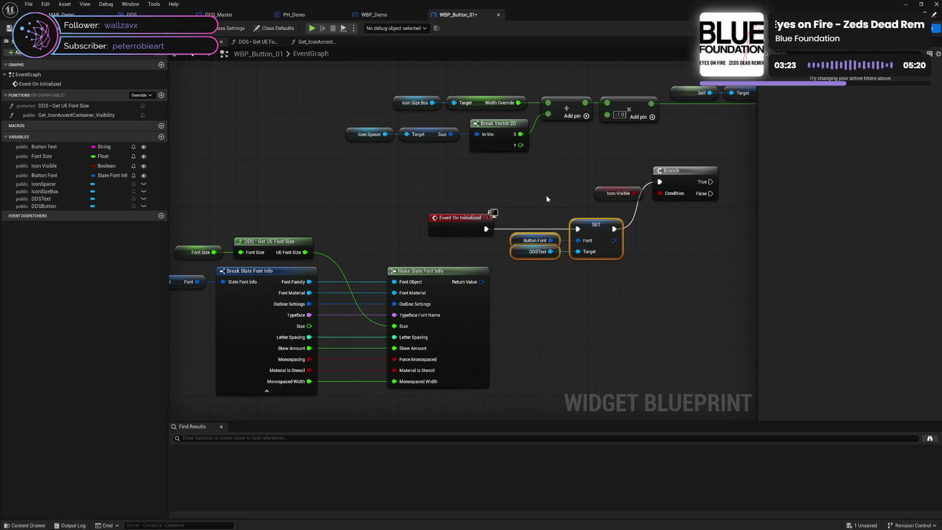
left_click_drag(594, 229, 449, 262)
left_click_drag(575, 198, 448, 235)
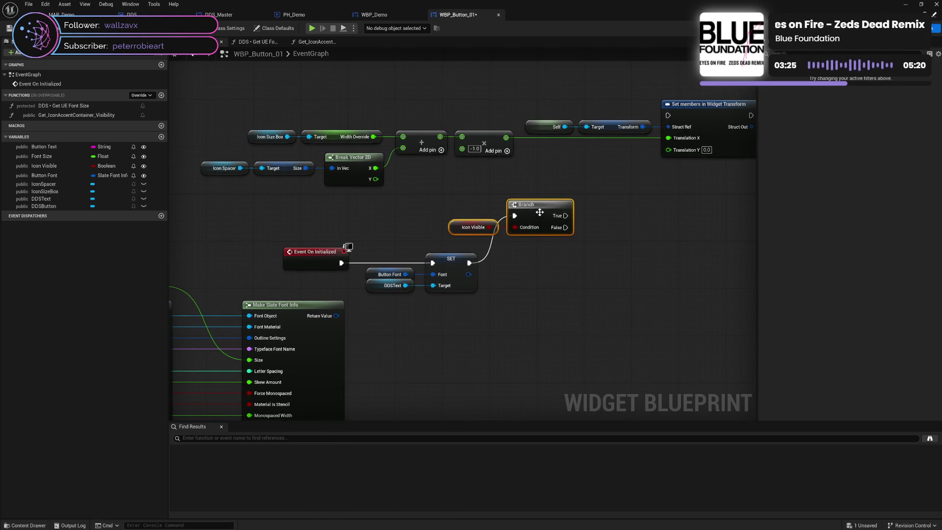
left_click_drag(537, 213, 582, 258)
left_click(561, 311)
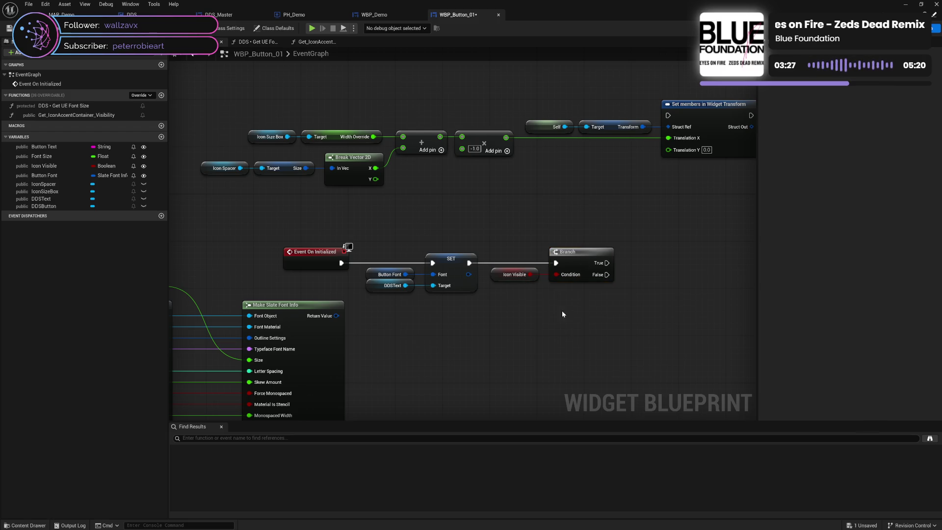
mouse_move(511, 209)
left_mouse_down()
mouse_move(599, 238)
mouse_move(607, 179)
mouse_move(573, 199)
left_mouse_up()
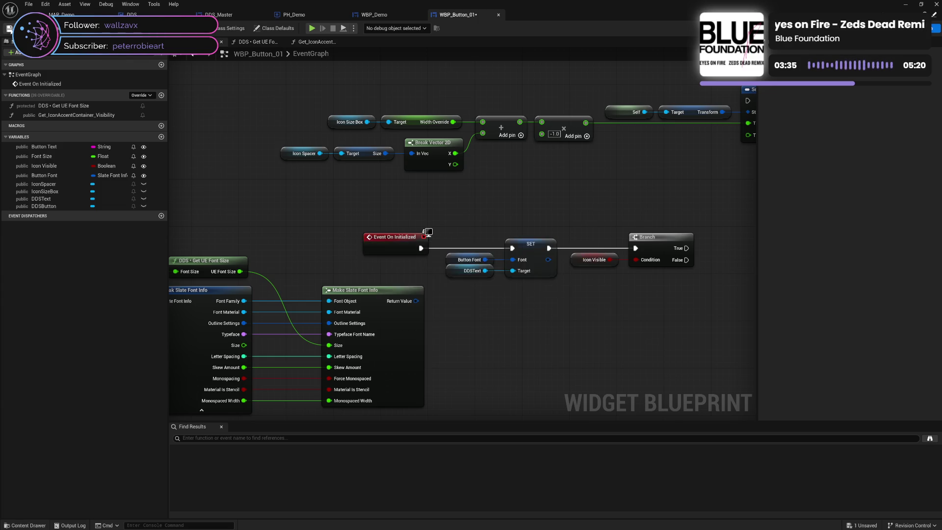
left_click(9, 28)
Step: Select the Icon Size Box, Icon Spacer, Break Vector 2D, Add and Multiply nodes together
left_click_drag(259, 180, 393, 148)
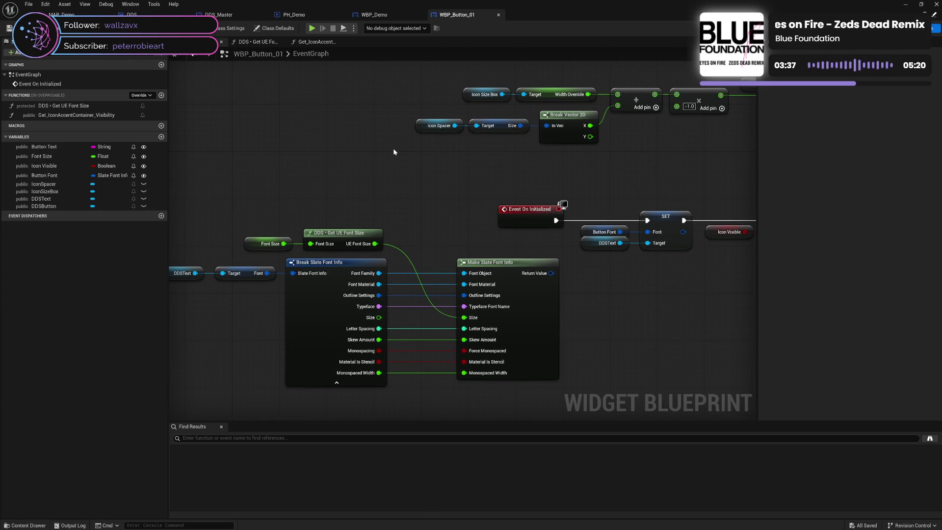
left_click_drag(531, 163, 383, 163)
left_click_drag(535, 167, 449, 191)
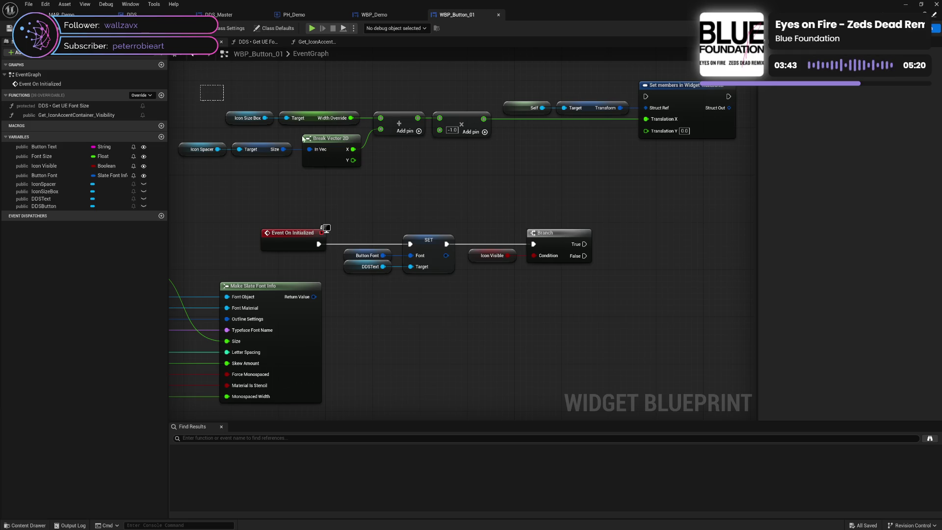
mouse_move(303, 139)
left_mouse_down()
mouse_move(594, 173)
mouse_move(679, 163)
left_mouse_up()
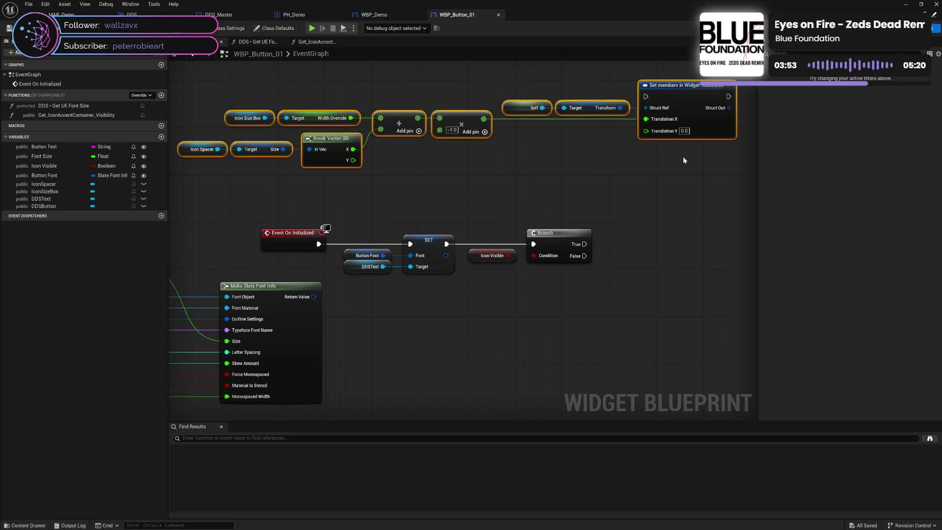
left_click(574, 158)
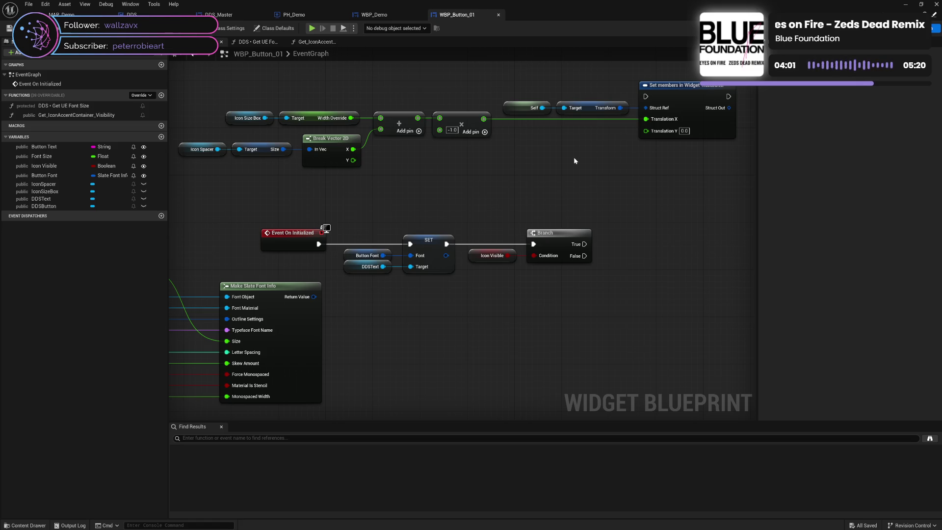
left_click_drag(462, 163, 521, 158)
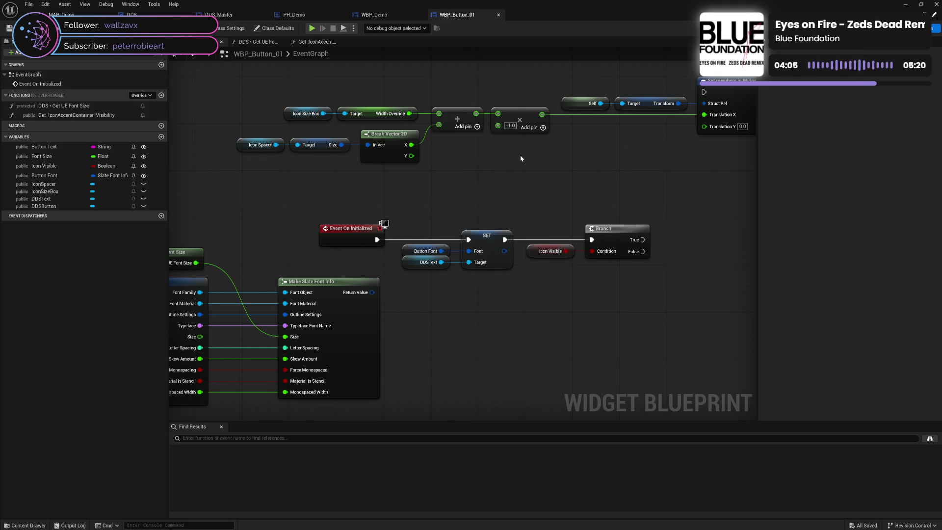
mouse_move(226, 90)
left_mouse_down()
mouse_move(261, 109)
mouse_move(521, 165)
left_mouse_up()
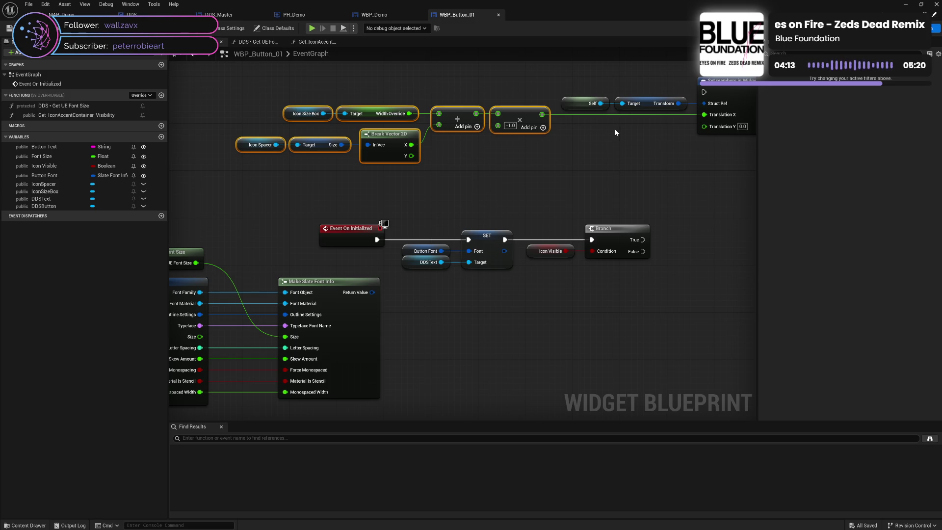
mouse_move(617, 133)
left_mouse_down()
mouse_move(514, 140)
mouse_move(553, 132)
mouse_move(554, 140)
left_mouse_up()
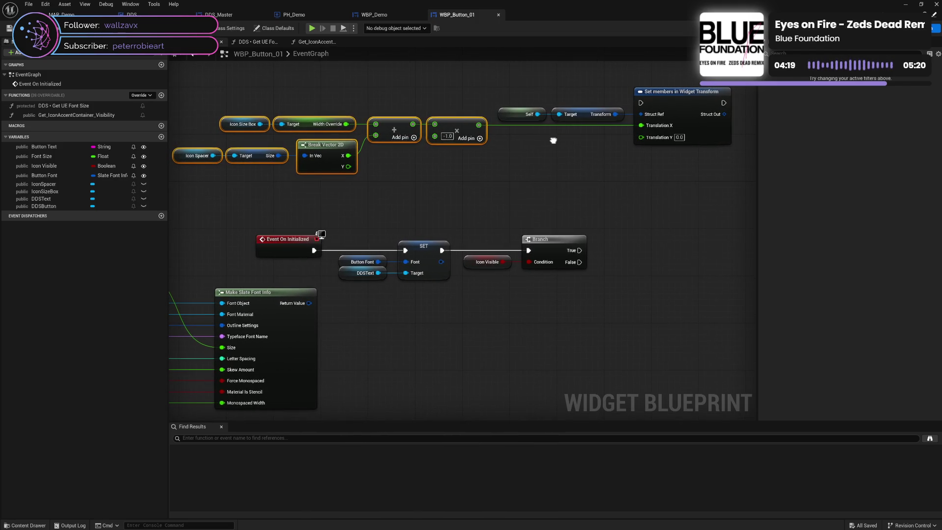
right_click(452, 131)
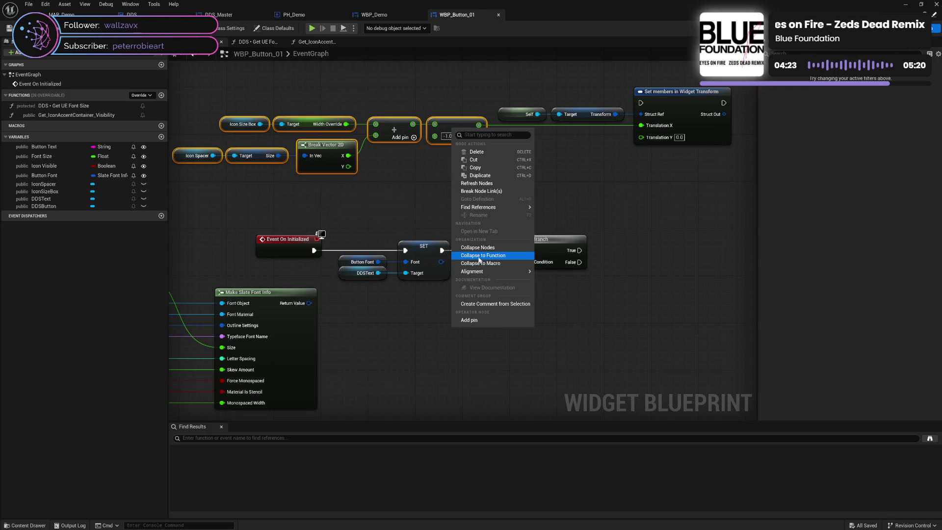
Step: Collapse the selection into a pure, private function named DDS • Get Transform Offset
left_click(481, 255)
type("DD")
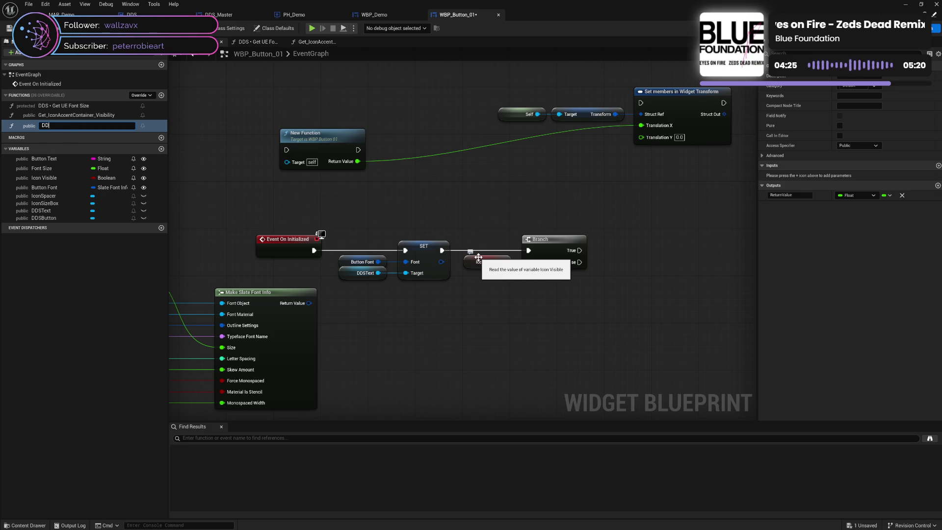
type("S - G")
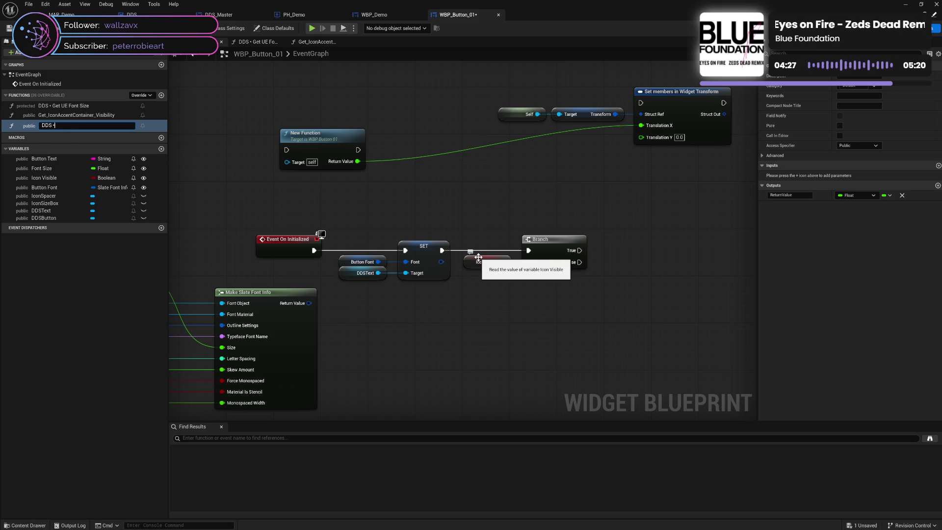
type("et ")
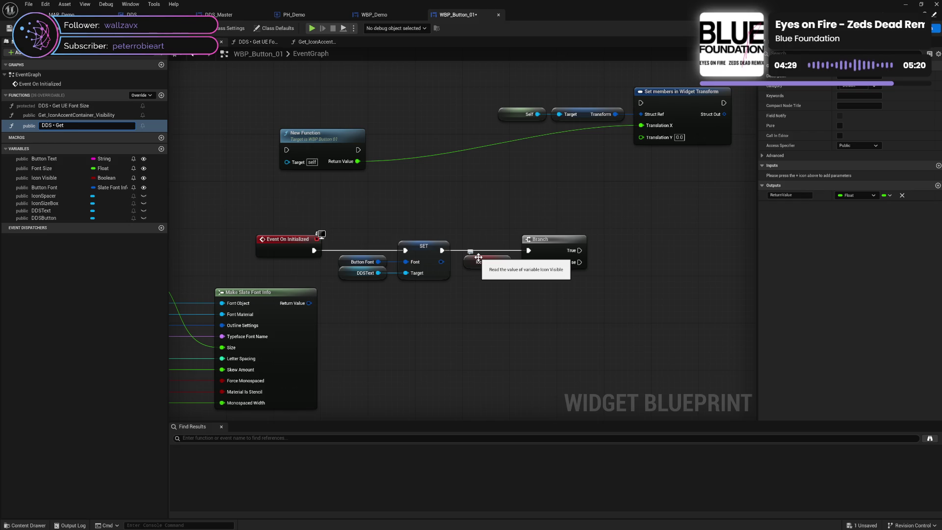
type("Transform")
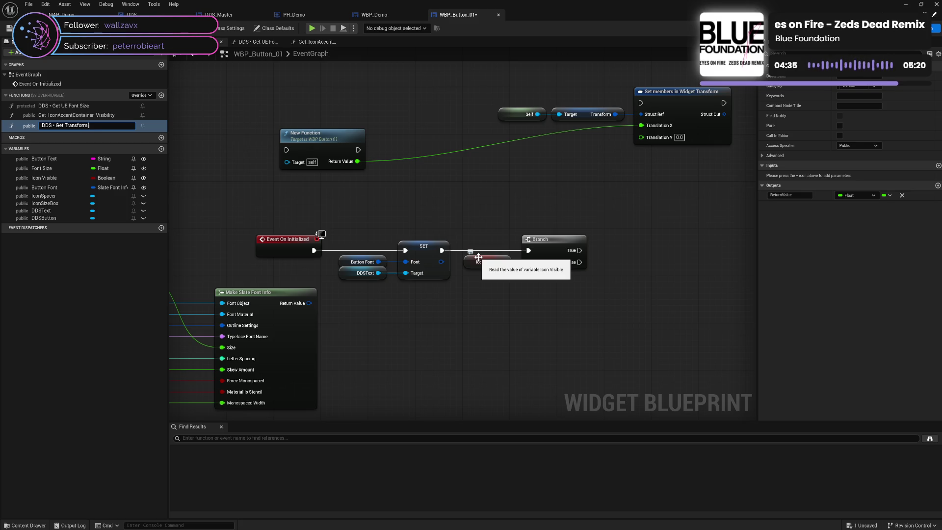
type("t")
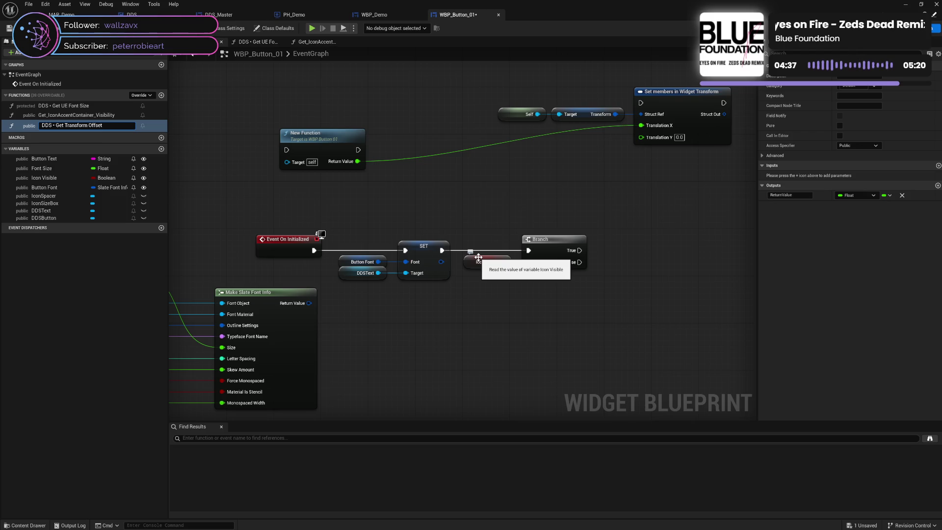
key("Return")
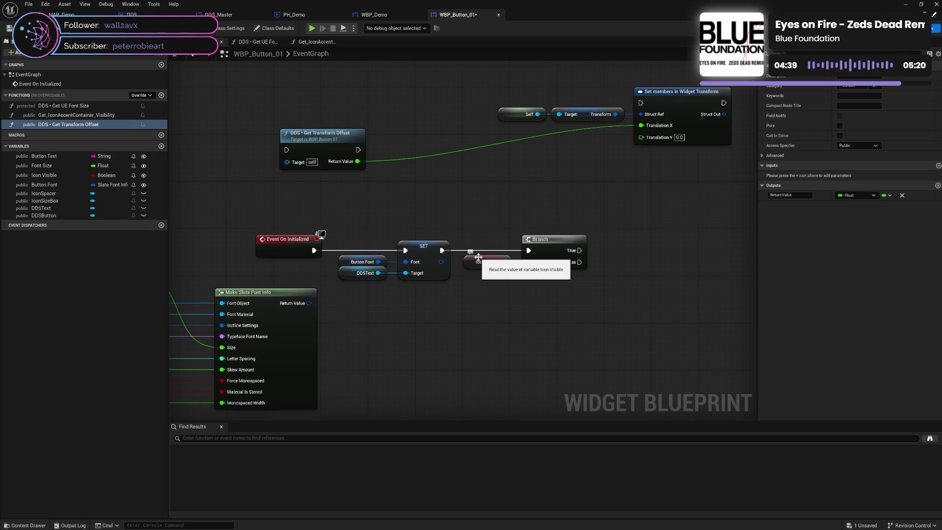
left_click(840, 125)
left_click(849, 145)
left_click(849, 163)
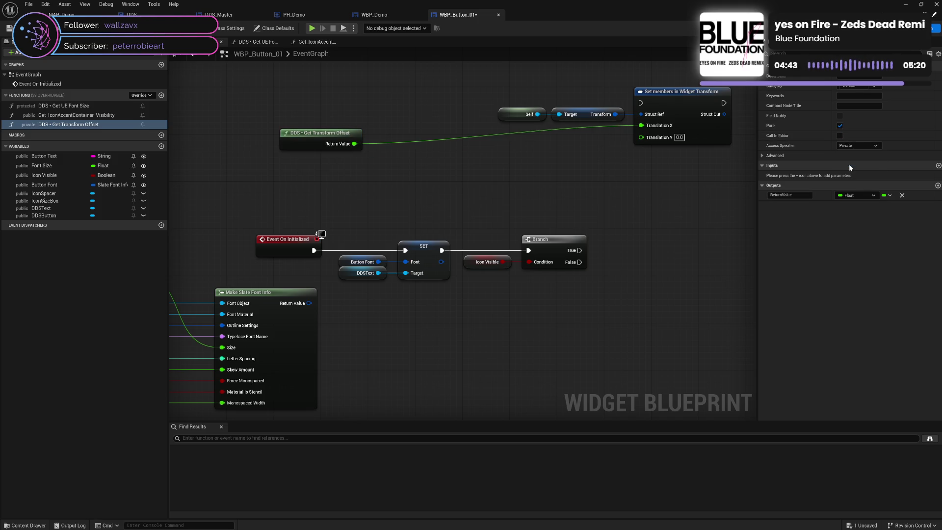
Step: Recombine Set members' Translation X and Y into one Translation pin and open the new function
mouse_move(309, 144)
left_mouse_down()
mouse_move(565, 126)
mouse_move(430, 112)
mouse_move(654, 143)
mouse_move(687, 160)
left_mouse_up()
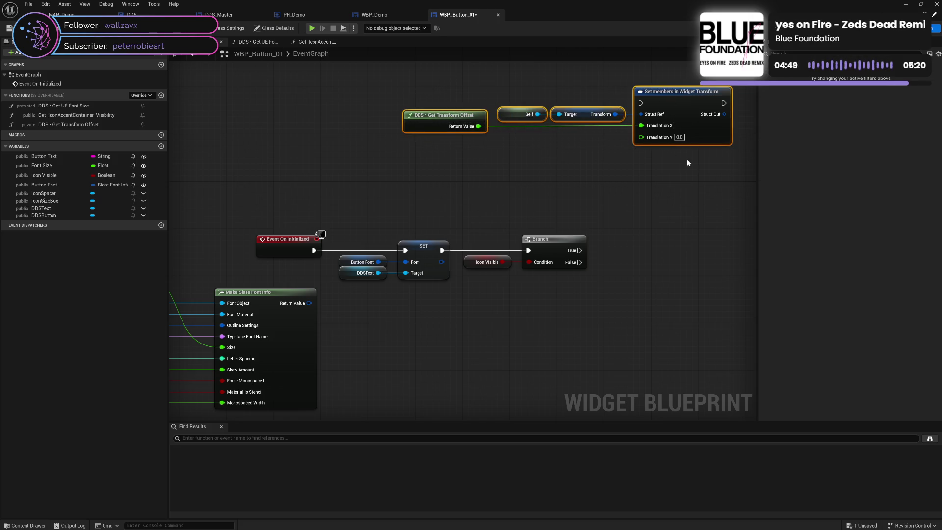
left_click_drag(662, 190, 519, 227)
left_click(496, 217)
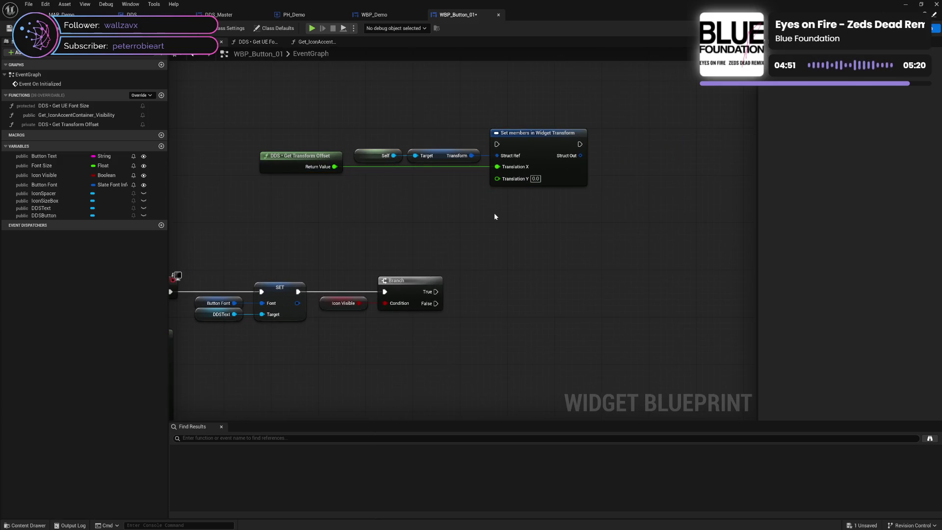
left_click(335, 167, "alt")
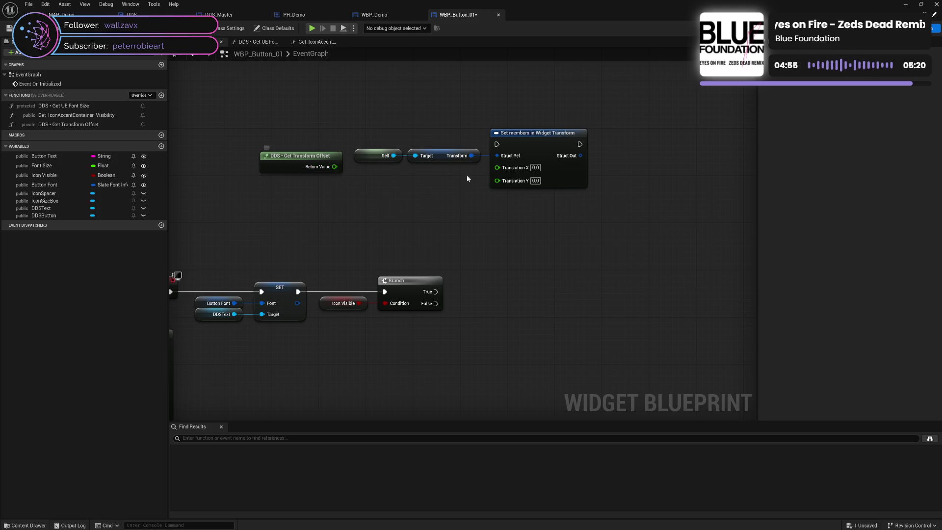
right_click(510, 168)
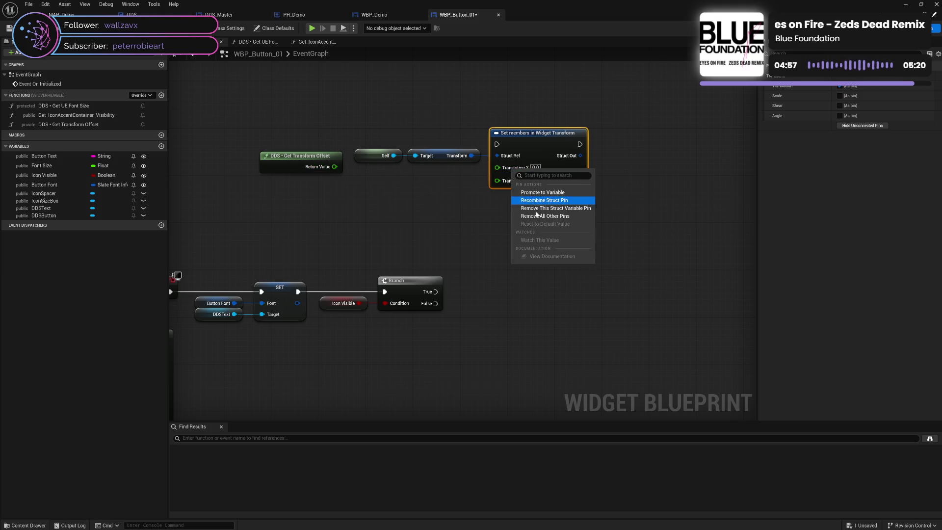
left_click(532, 201)
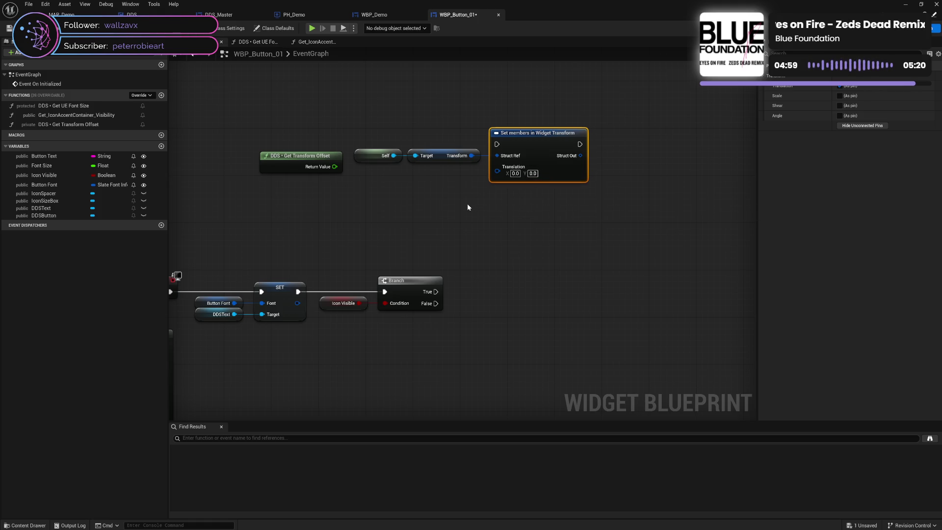
left_click(467, 203)
double_click(309, 158)
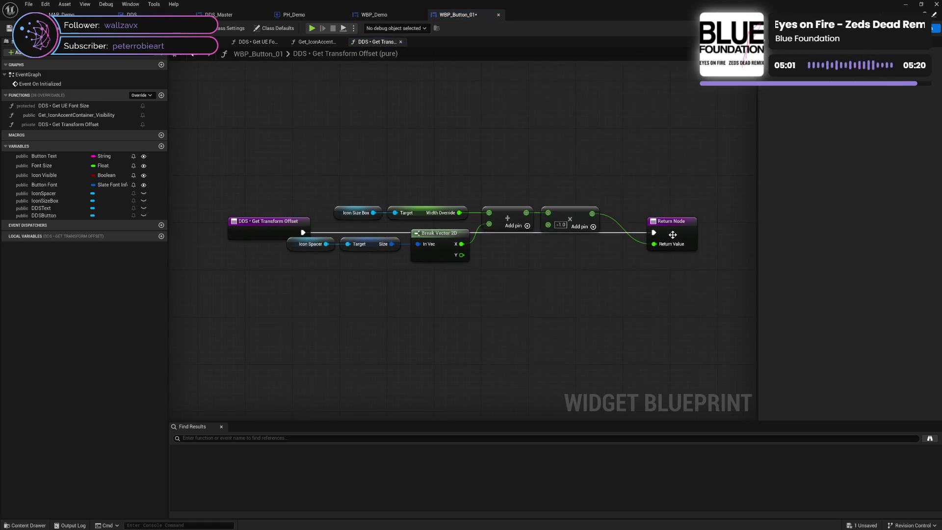
Step: Change the function's Return Value type to Vector 2D
left_click(654, 244, "alt")
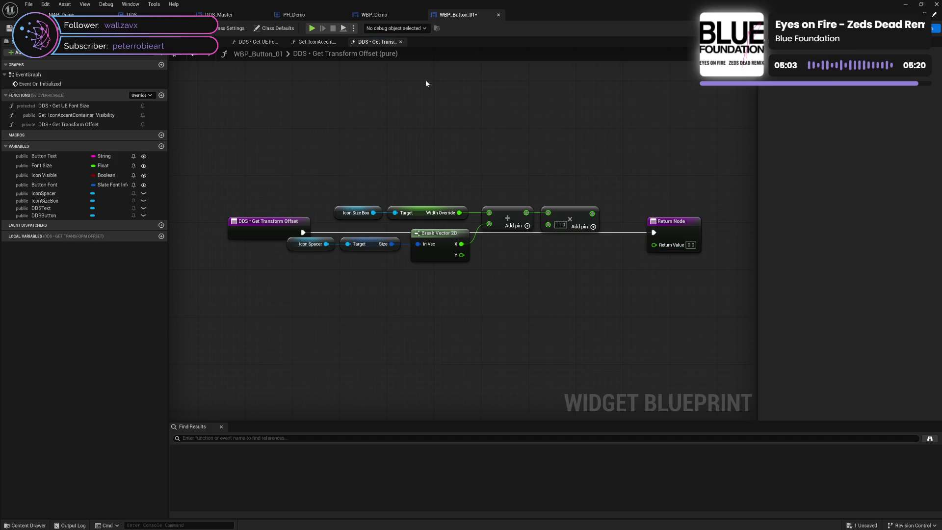
left_click(201, 42)
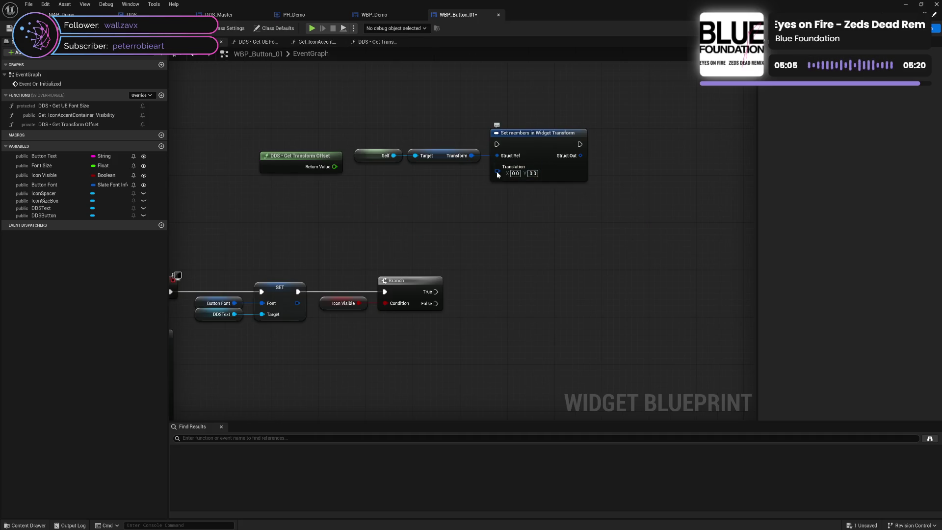
left_click(368, 43)
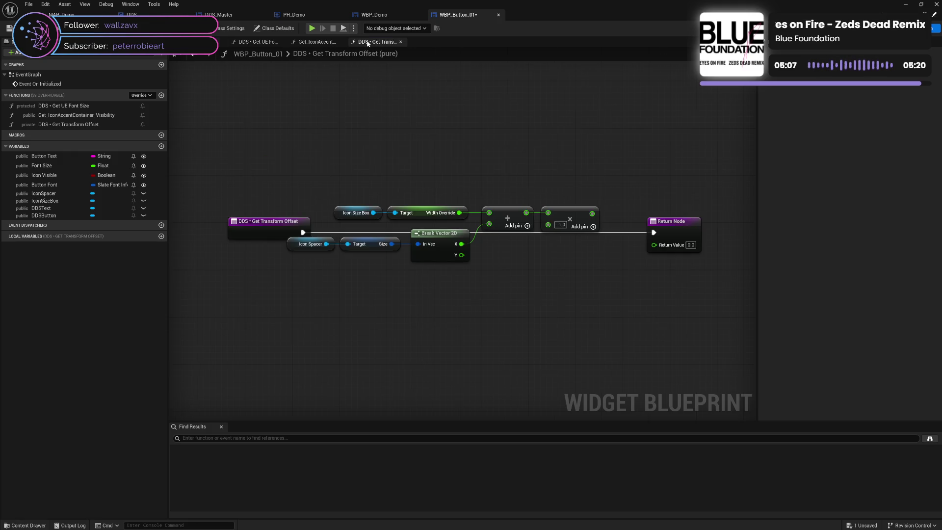
left_click(666, 234)
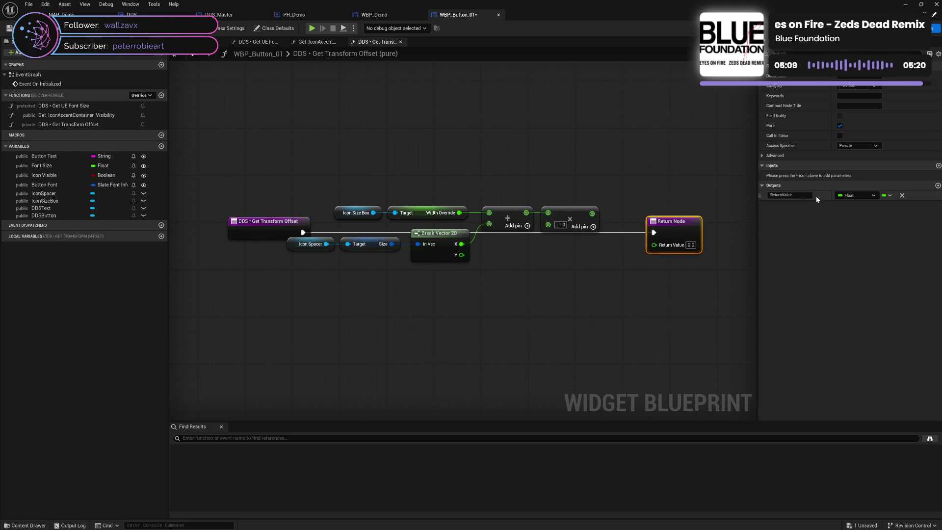
left_click(854, 196)
type("vec")
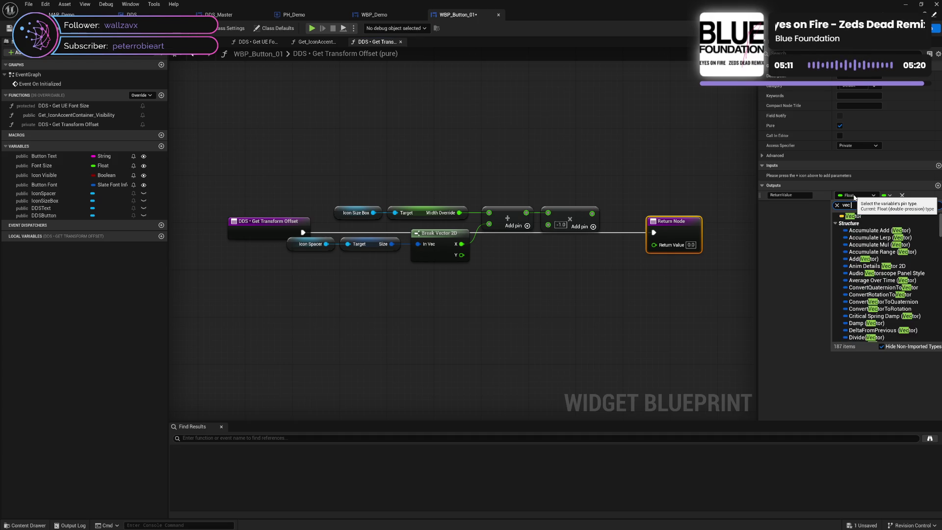
type(" 2d")
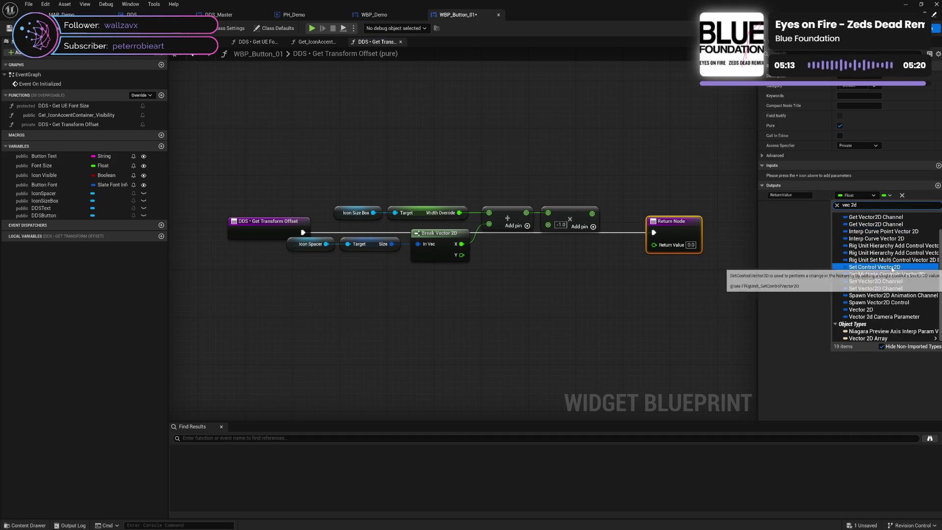
left_click(866, 310)
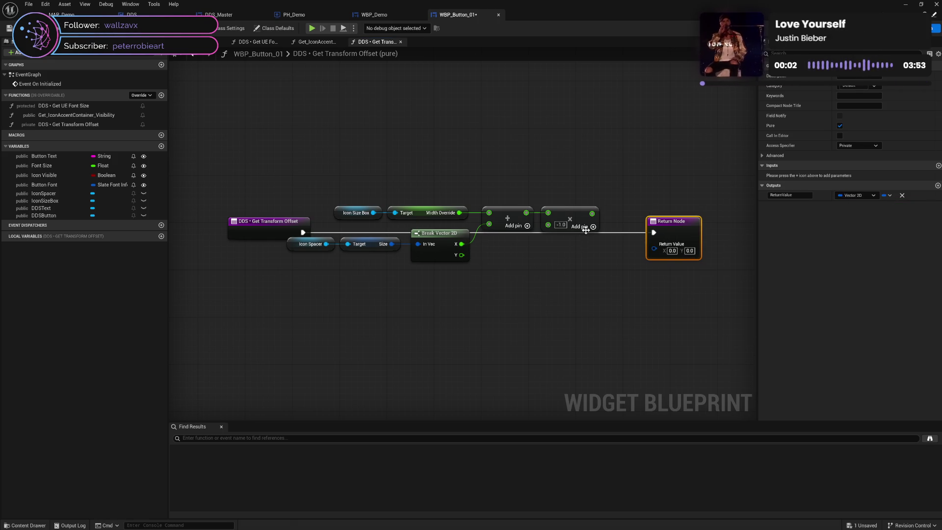
mouse_move(592, 216)
left_mouse_down()
mouse_move(654, 231)
mouse_move(655, 250)
mouse_move(623, 263)
left_mouse_up()
Step: Add a Make Vector 2D node taking the multiplied value as X, beside the Return Node
type("m")
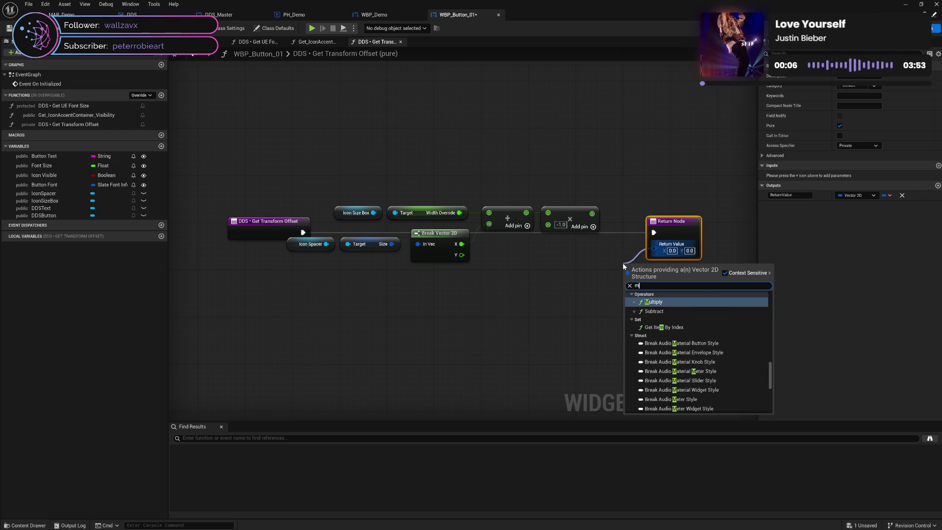
type("ake vec")
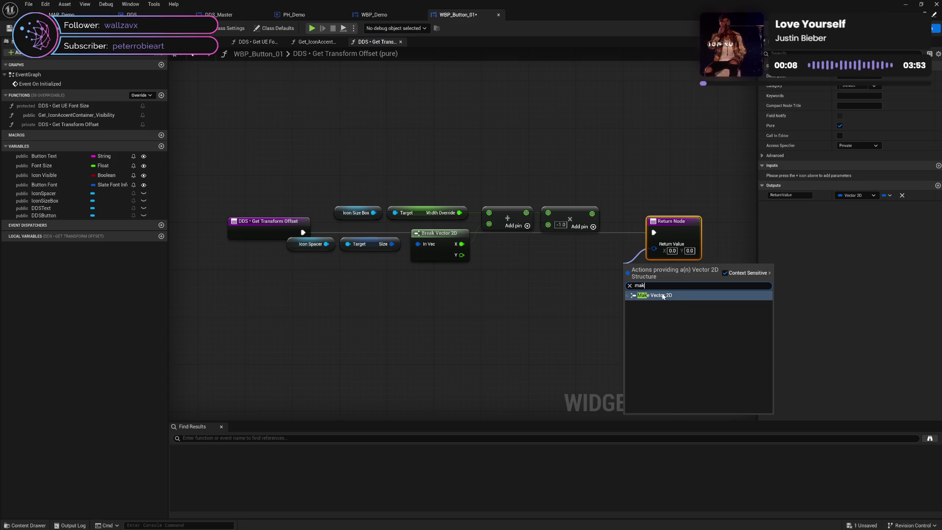
key("Return")
left_click_drag(675, 230, 727, 226)
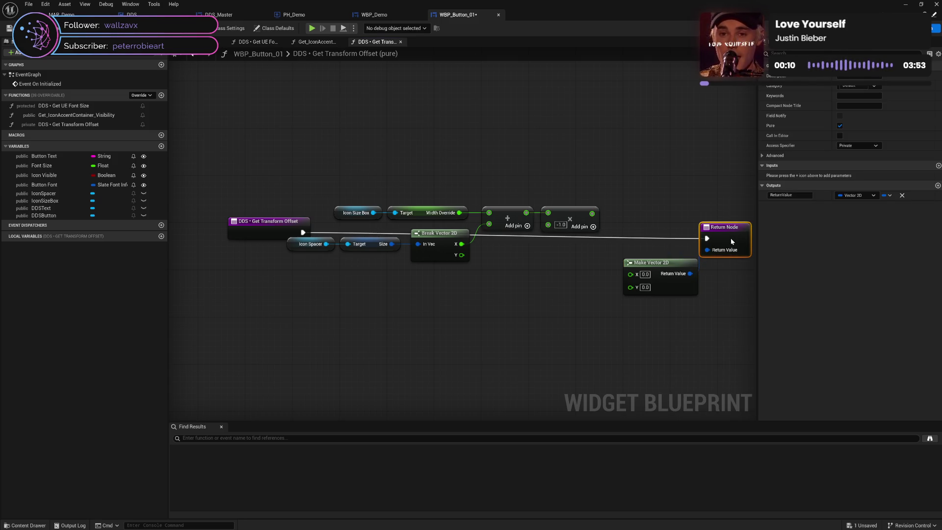
left_click_drag(593, 213, 631, 274)
left_click_drag(690, 273, 712, 244)
left_click_drag(662, 264, 662, 236)
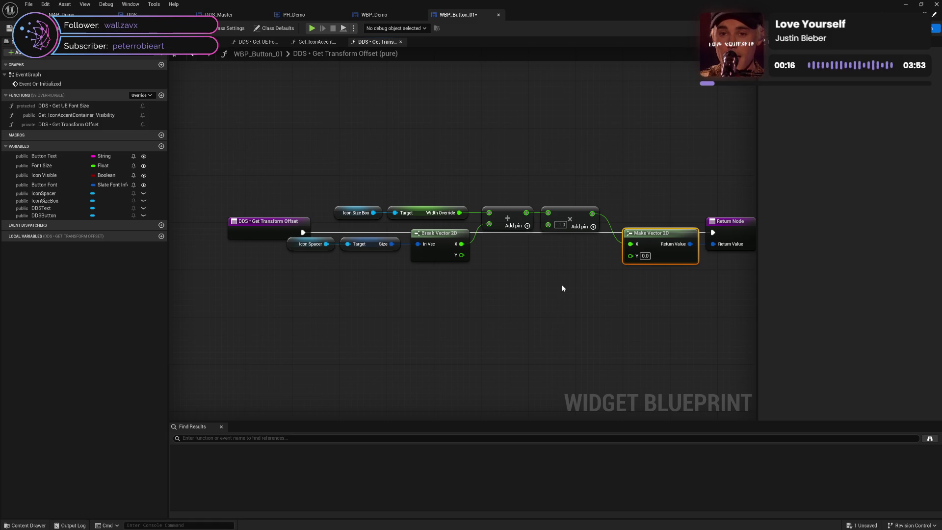
Step: Straighten the upper and Icon Spacer rows of calculation nodes with Q
mouse_move(382, 187)
left_mouse_down()
mouse_move(594, 254)
mouse_move(637, 257)
left_mouse_up()
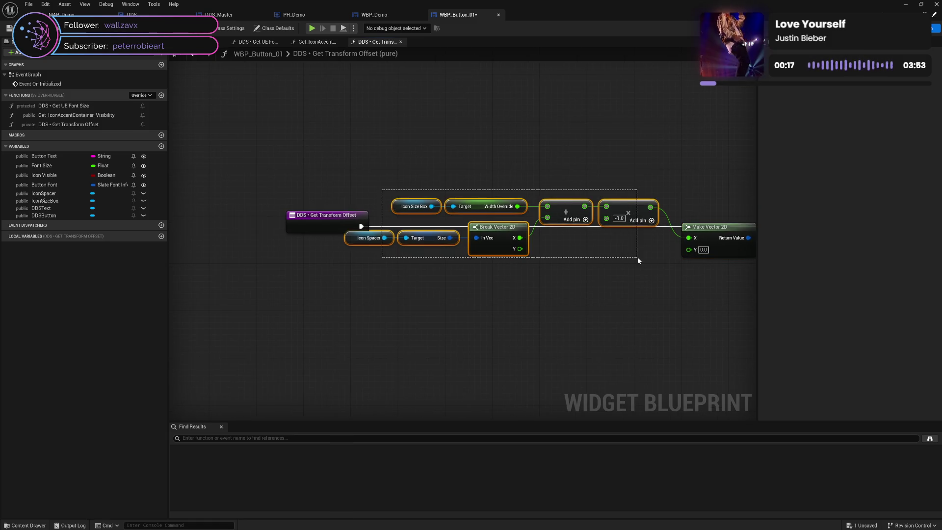
mouse_move(631, 208)
left_mouse_down()
mouse_move(643, 240)
mouse_move(496, 272)
left_mouse_up()
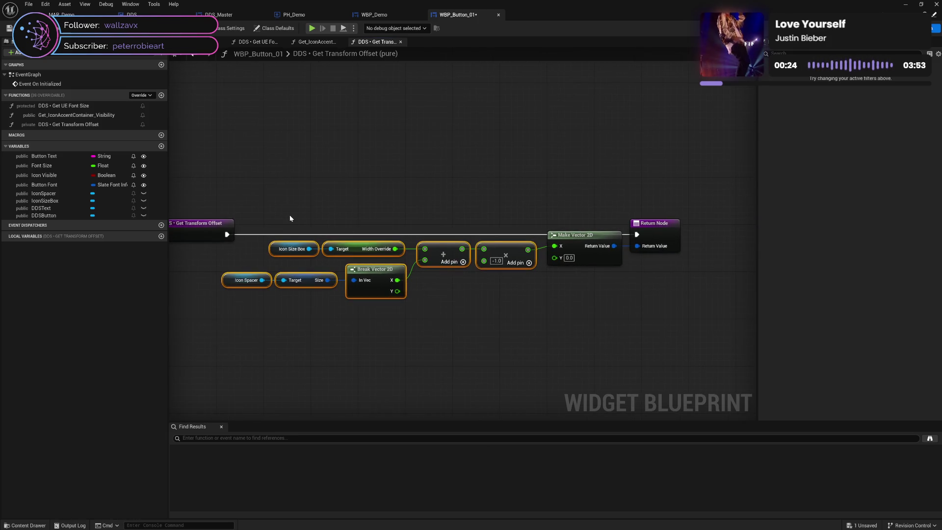
left_click_drag(290, 216, 653, 251)
key("q")
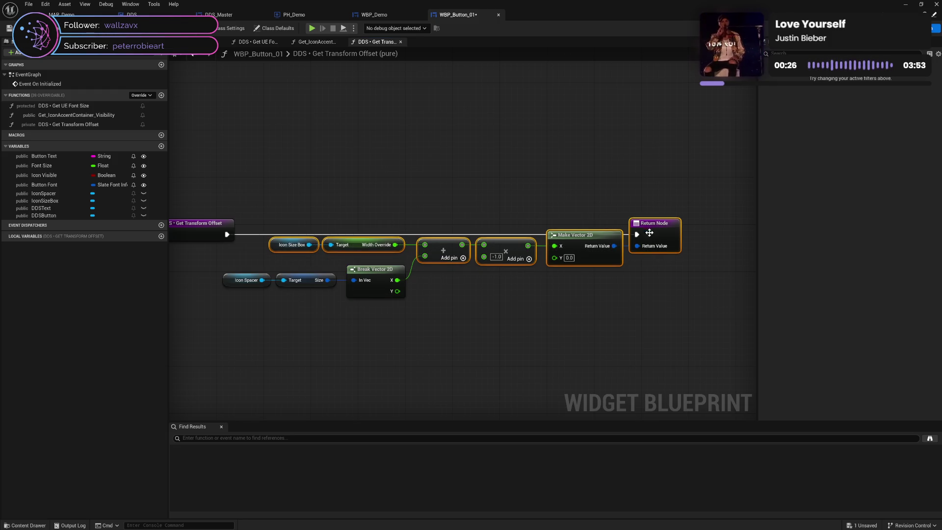
left_click_drag(240, 267, 377, 290)
key("q")
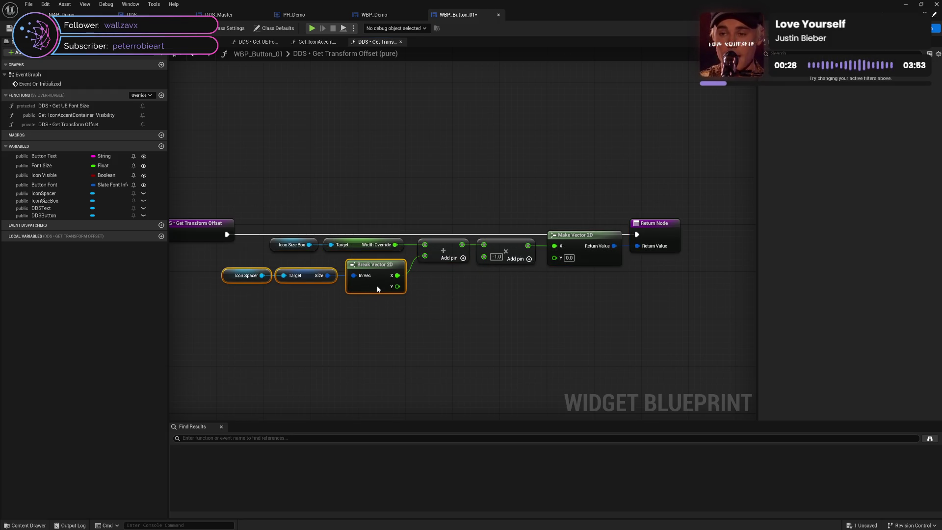
left_click(392, 312)
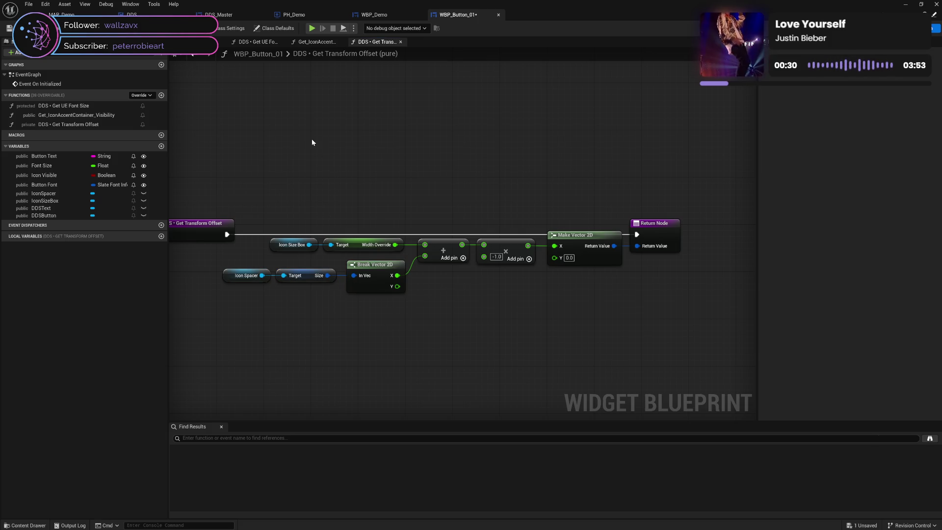
left_click(211, 41)
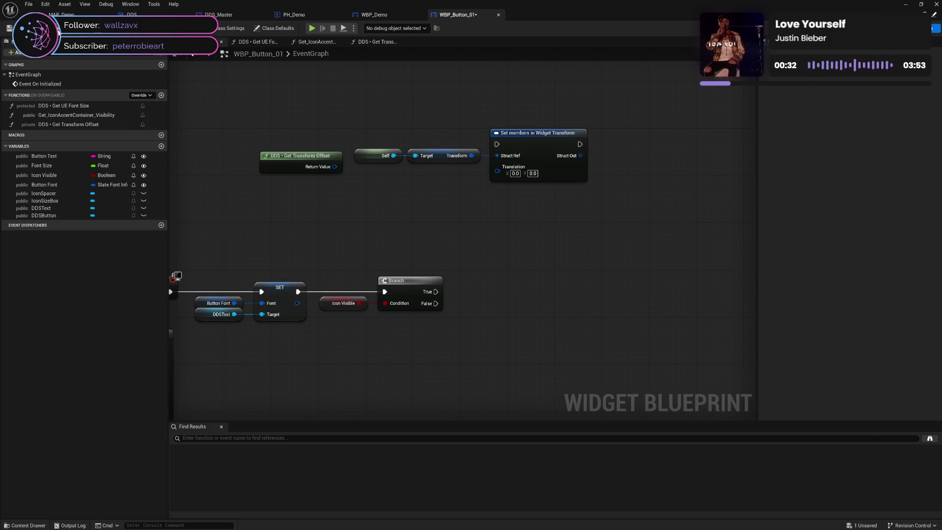
Step: Feed Get Transform Offset's Return Value into Translation, run Set members from Branch True, and save
key("ctrl+s")
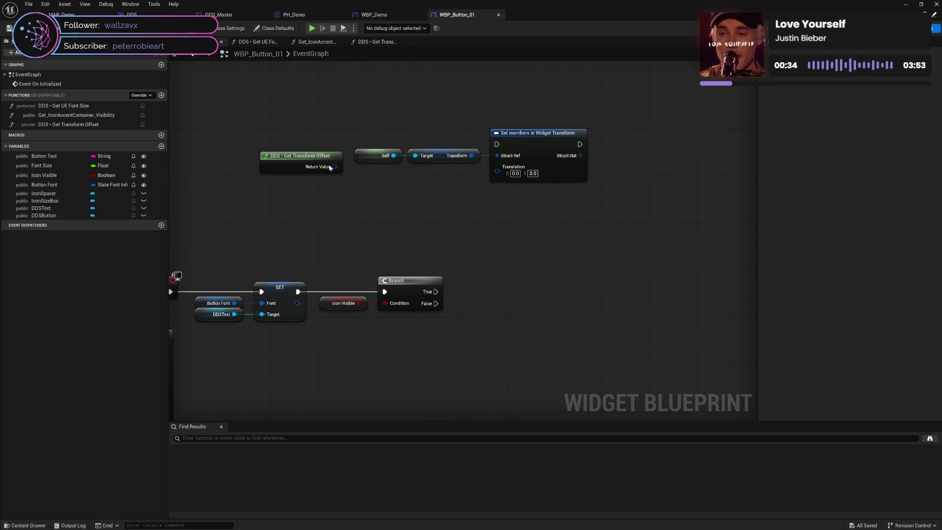
left_click_drag(334, 167, 494, 168)
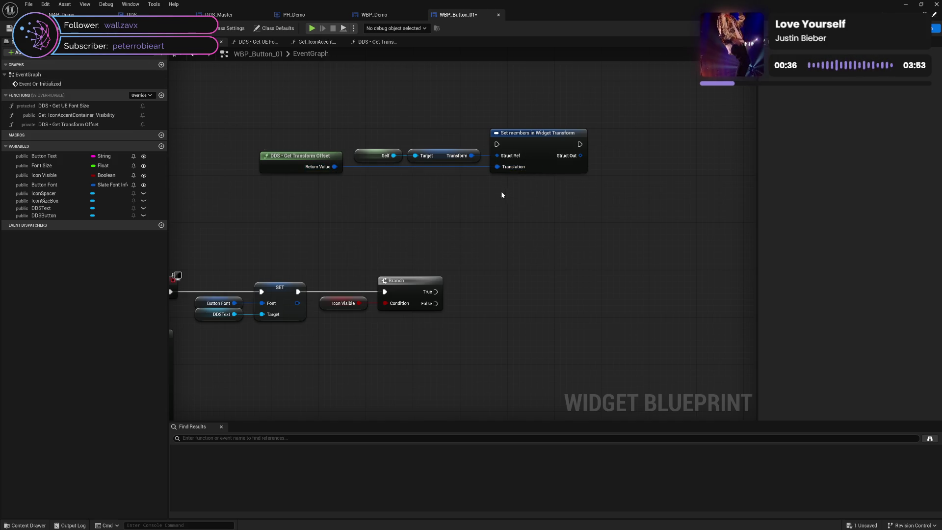
left_click_drag(295, 133, 536, 195)
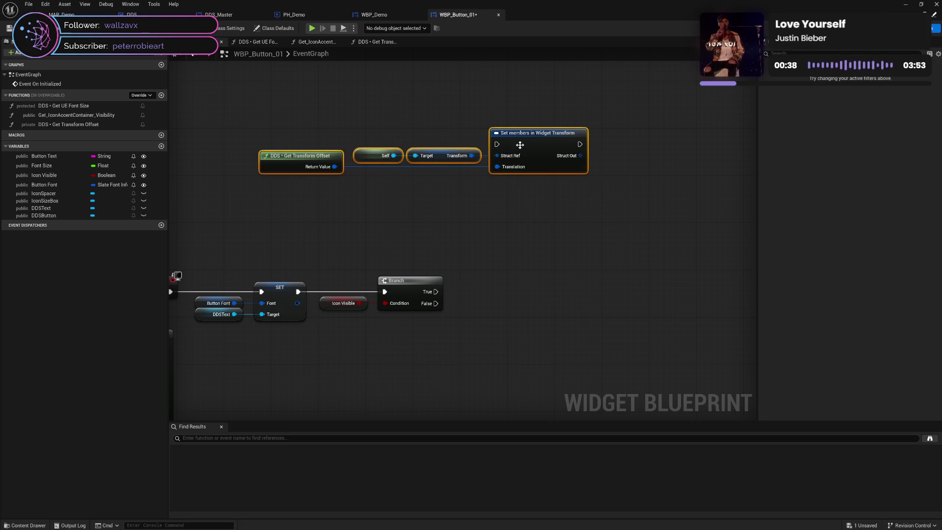
mouse_move(519, 145)
left_mouse_down()
mouse_move(572, 172)
mouse_move(571, 180)
left_mouse_up()
mouse_move(436, 291)
left_mouse_down()
mouse_move(550, 180)
mouse_move(711, 267)
mouse_move(727, 300)
mouse_move(715, 296)
mouse_move(732, 299)
left_mouse_up()
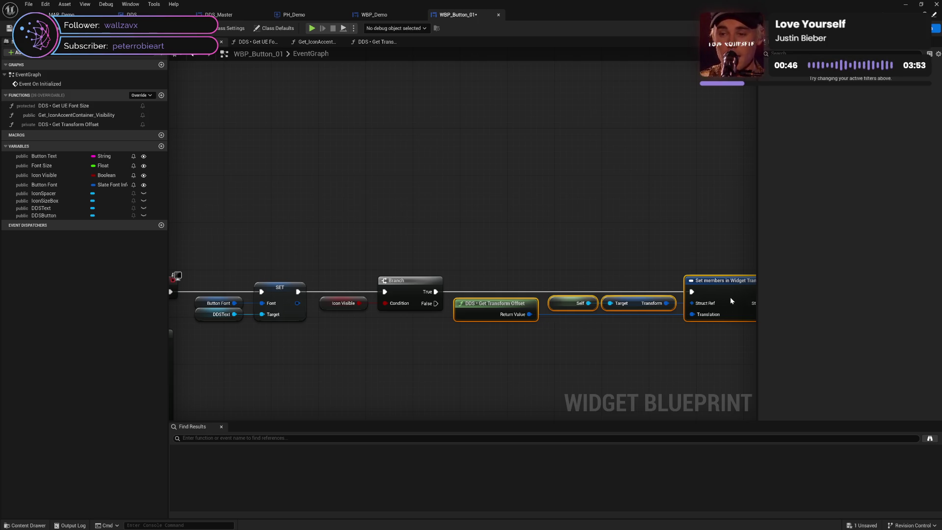
left_click(617, 264)
mouse_move(559, 242)
left_mouse_down()
mouse_move(494, 143)
mouse_move(484, 163)
mouse_move(492, 194)
mouse_move(534, 172)
mouse_move(501, 185)
mouse_move(448, 182)
left_mouse_up()
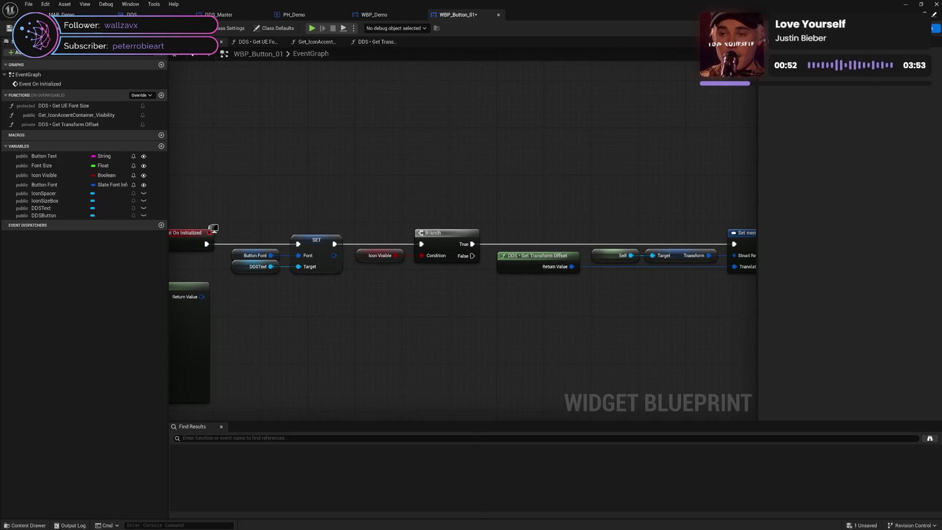
key("ctrl+s")
left_click(374, 15)
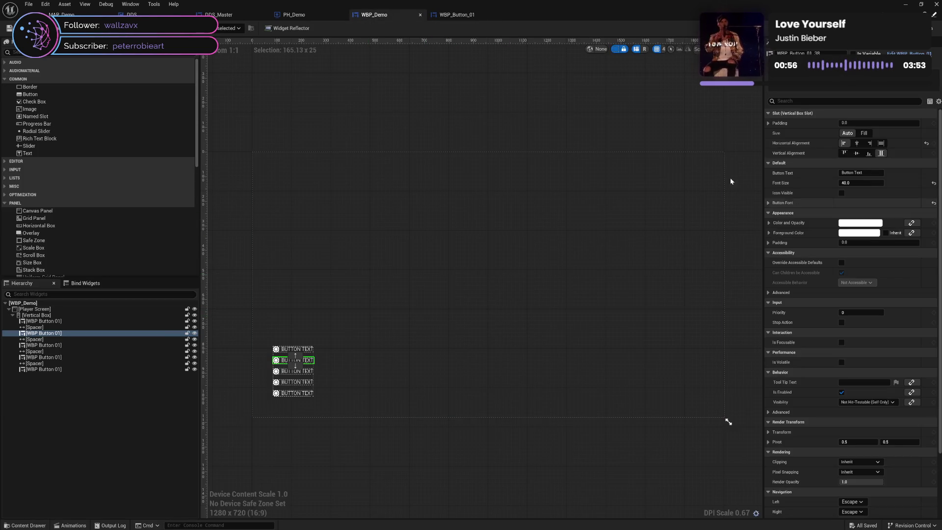
Step: Make the Font Size variable no longer instance-editable and select the font-building nodes
left_click(463, 19)
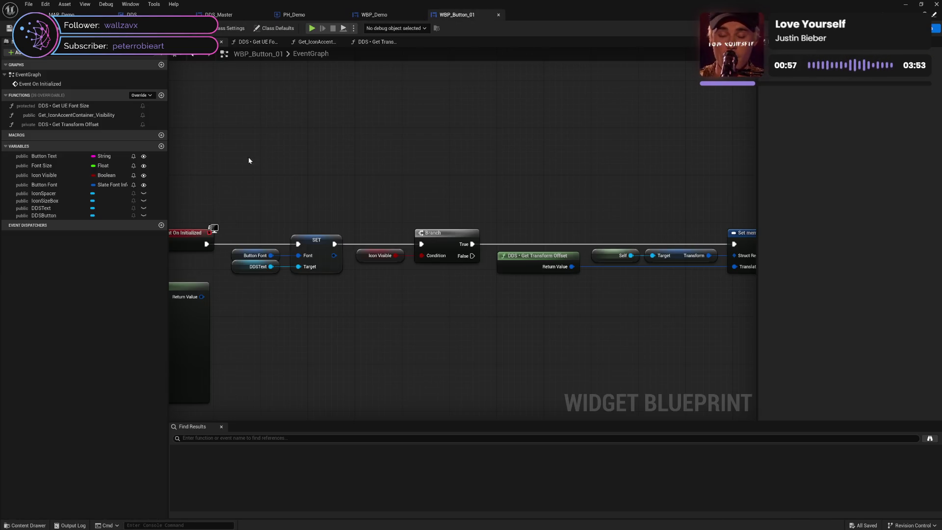
left_click(143, 165)
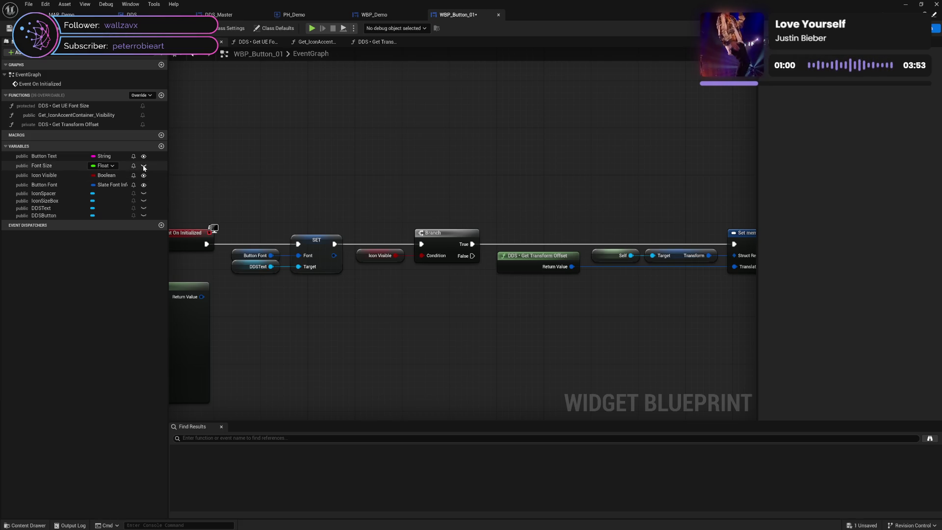
mouse_move(267, 188)
left_mouse_down()
mouse_move(593, 177)
mouse_move(613, 138)
left_mouse_up()
left_click_drag(462, 171, 551, 167)
left_click_drag(252, 196, 558, 332)
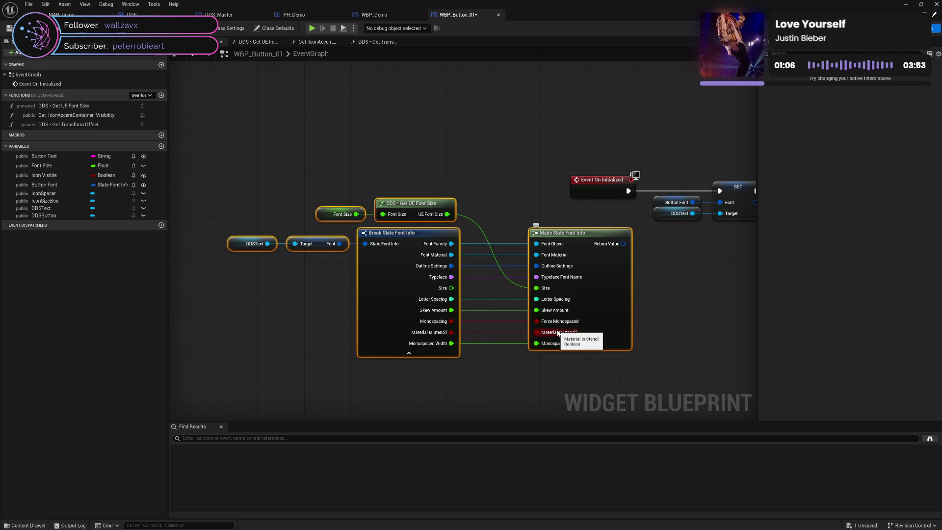
Step: Delete the Font Size, Get UE Font Size and Break/Make Slate Font Info nodes, then save WBP_Button_01
key("Delete")
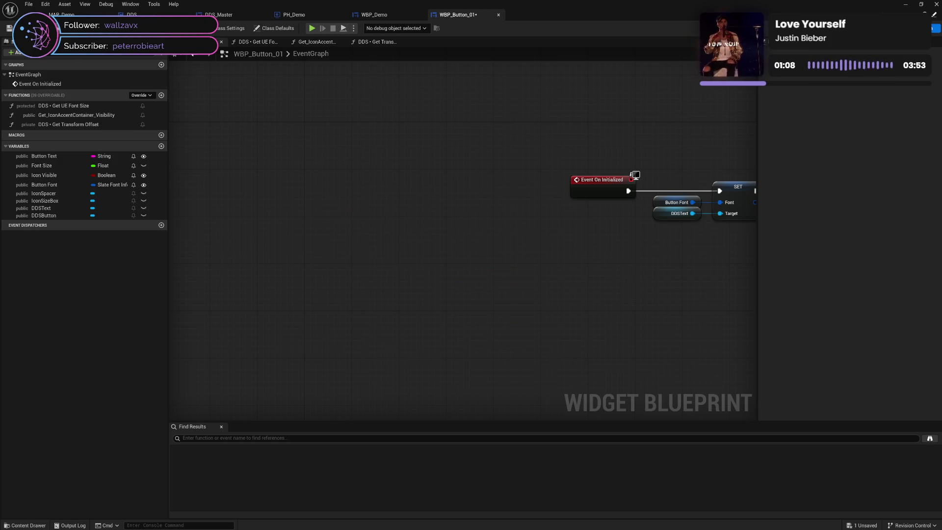
key("ctrl+s")
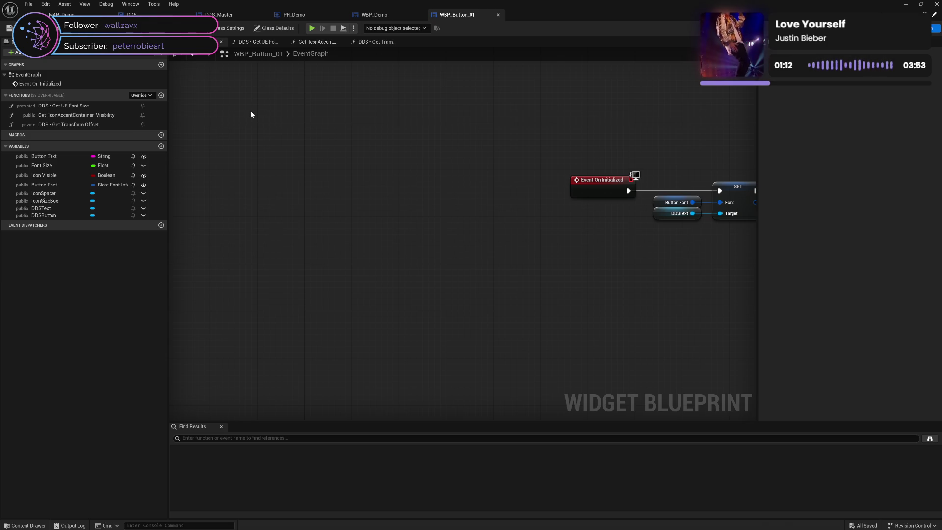
left_click(375, 15)
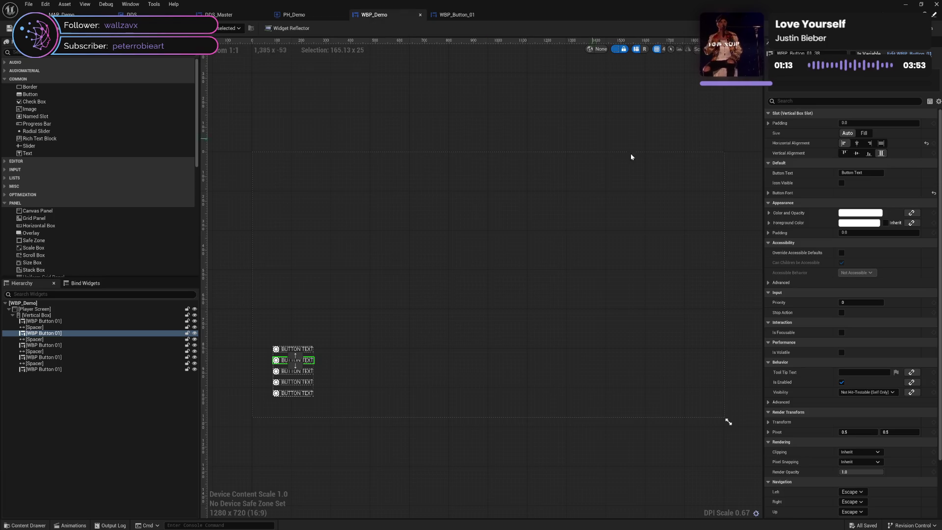
Step: Move the Button Font variable up to second place, directly under Button Text, and save WBP_Button_01
left_click(769, 192)
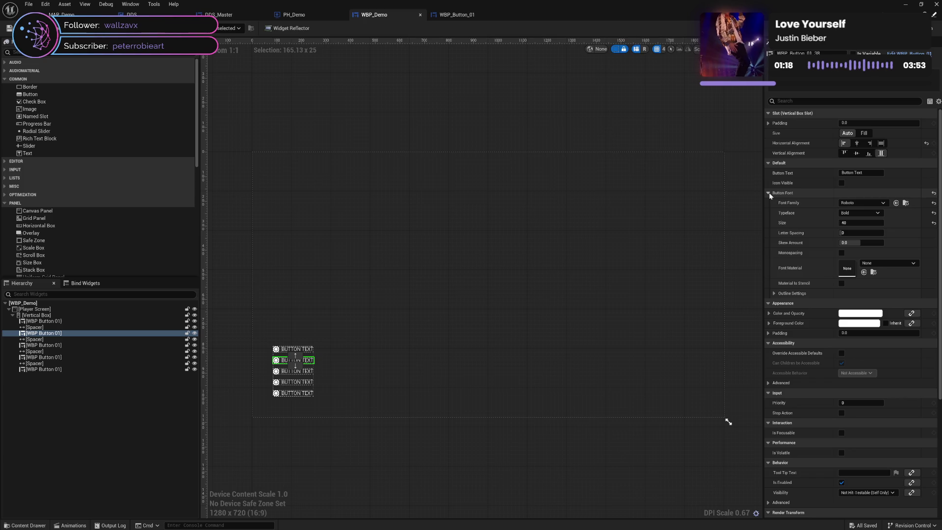
left_click(769, 193)
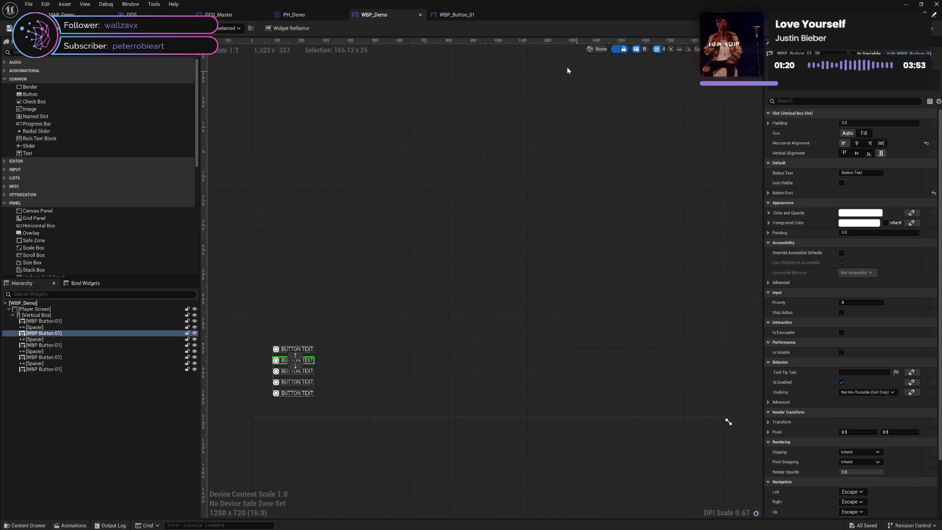
left_click(456, 19)
left_click_drag(47, 185, 51, 167)
mouse_move(60, 169)
left_mouse_down()
mouse_move(48, 168)
mouse_move(67, 162)
left_mouse_up()
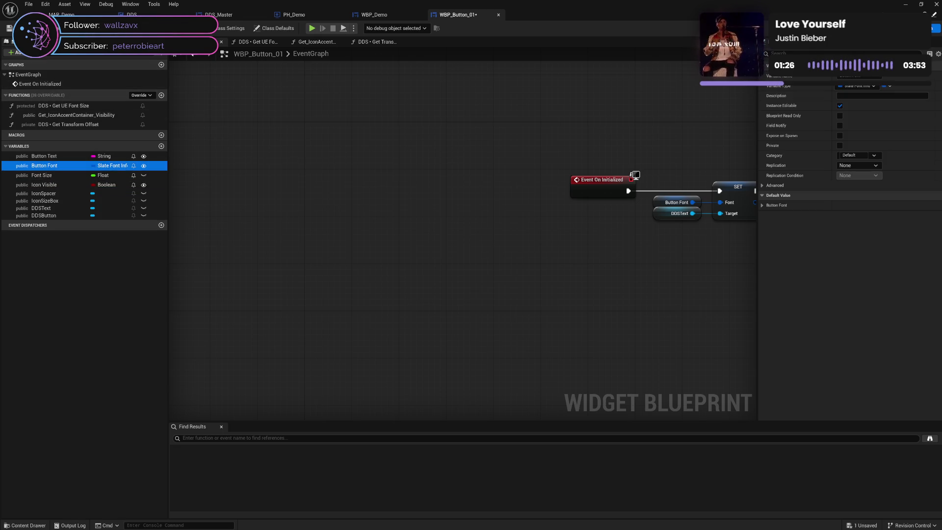
key("ctrl+s")
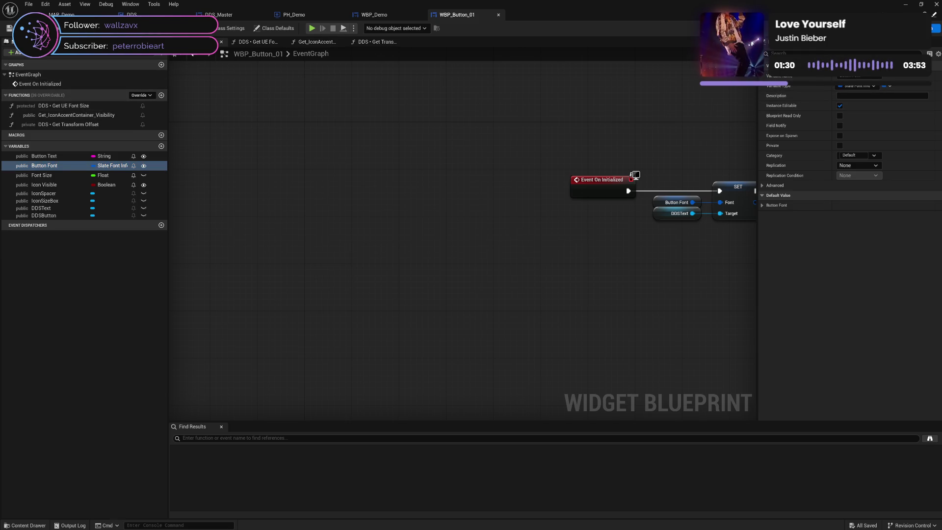
left_click(390, 16)
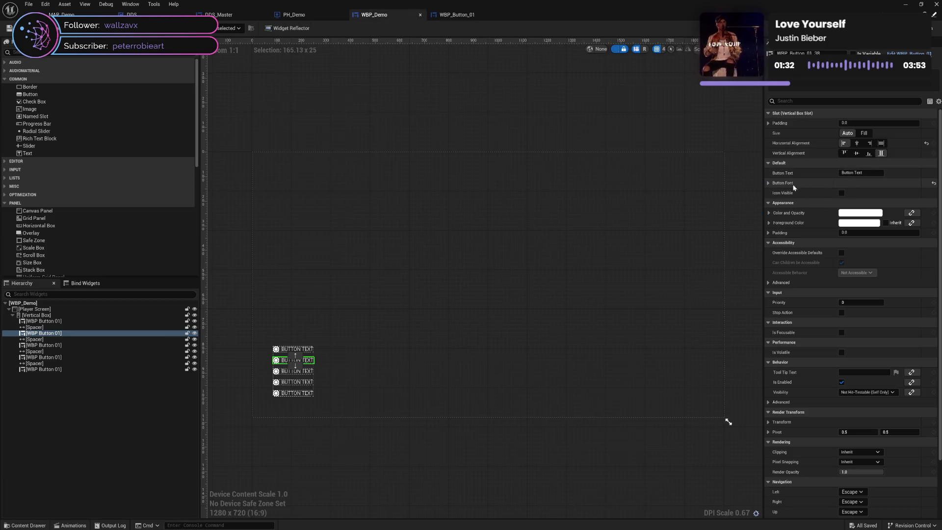
Step: Reset the New Game button's Button Font, then set it to Roboto Regular at size 50
left_click(769, 183)
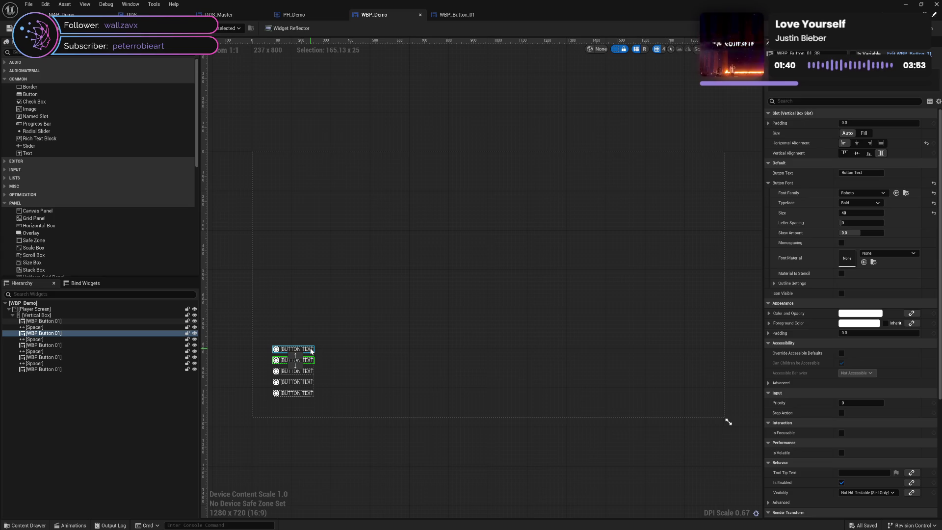
left_click(934, 183)
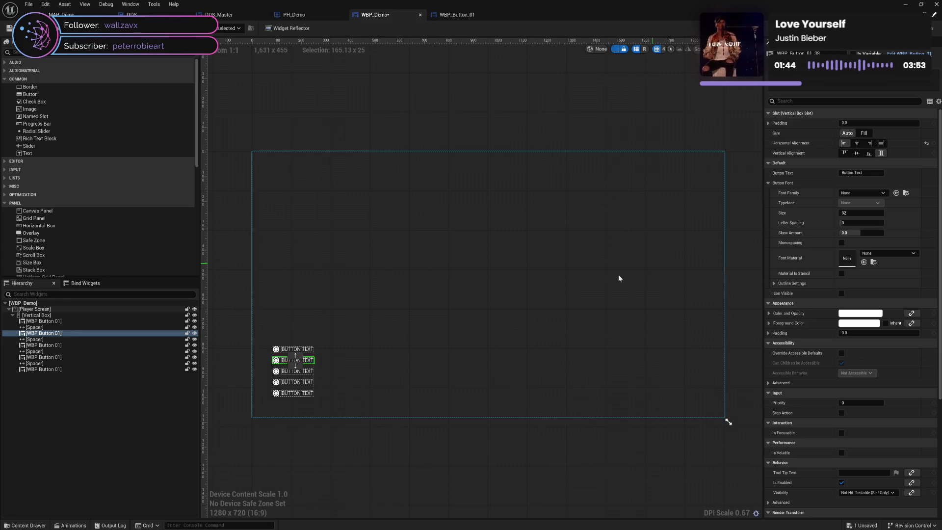
left_click(305, 351)
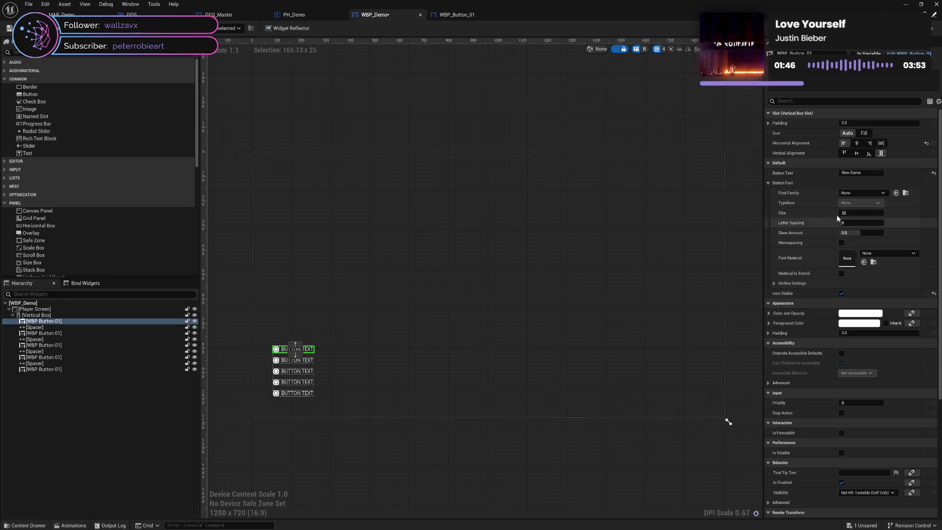
left_click(845, 193)
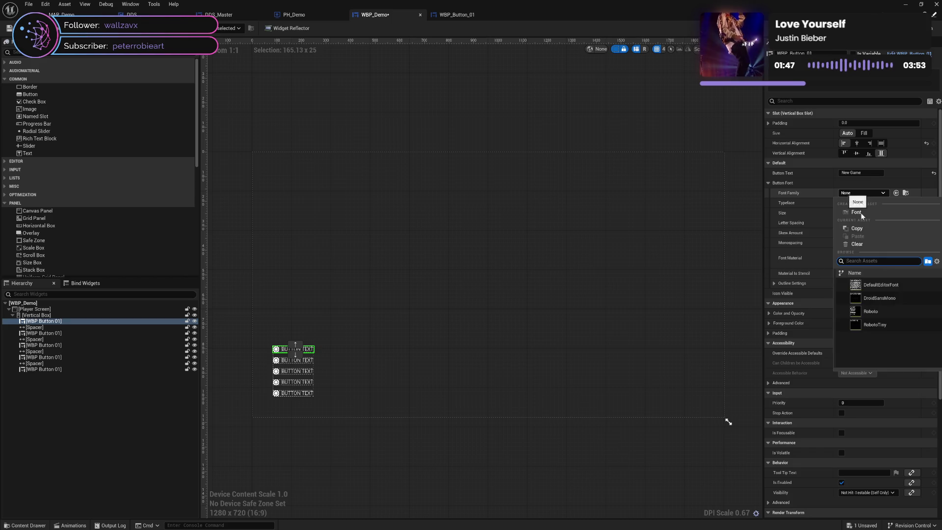
left_click(881, 314)
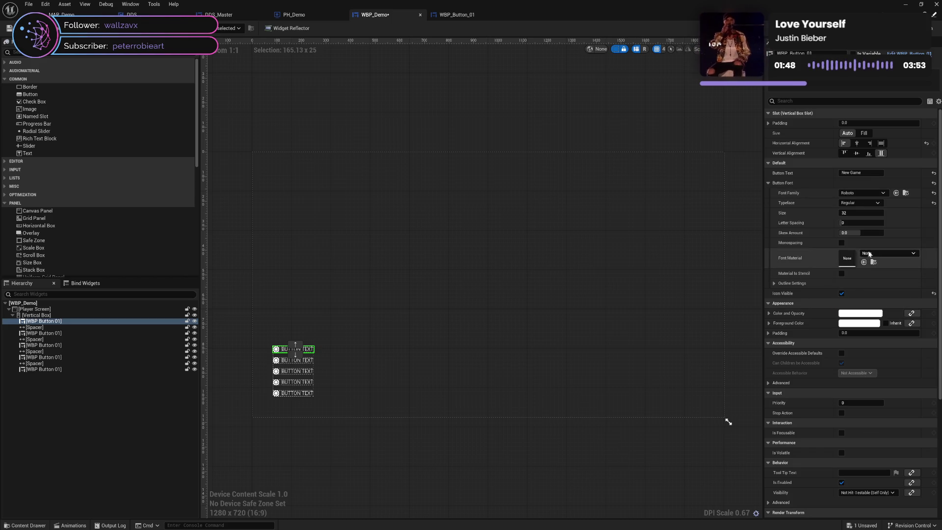
left_click(859, 213)
type("50")
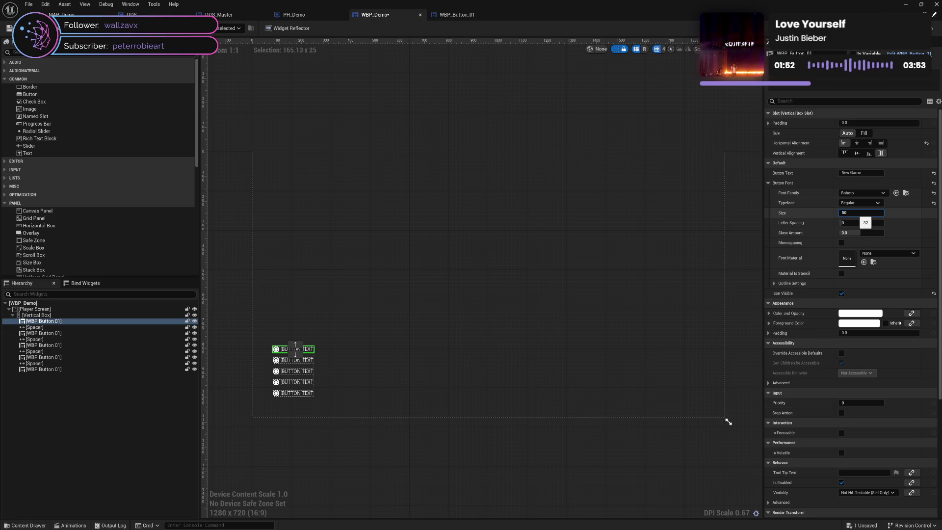
key("Return")
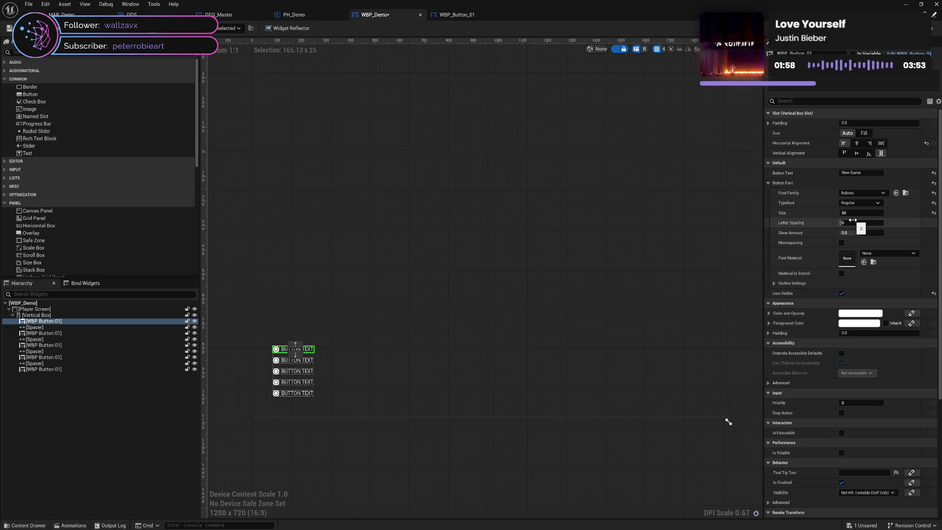
left_click(768, 183)
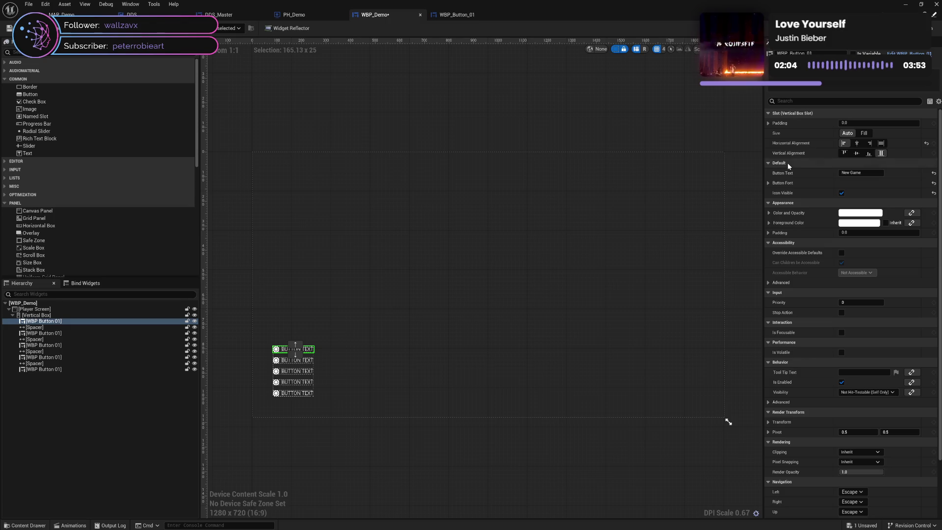
left_click(294, 361)
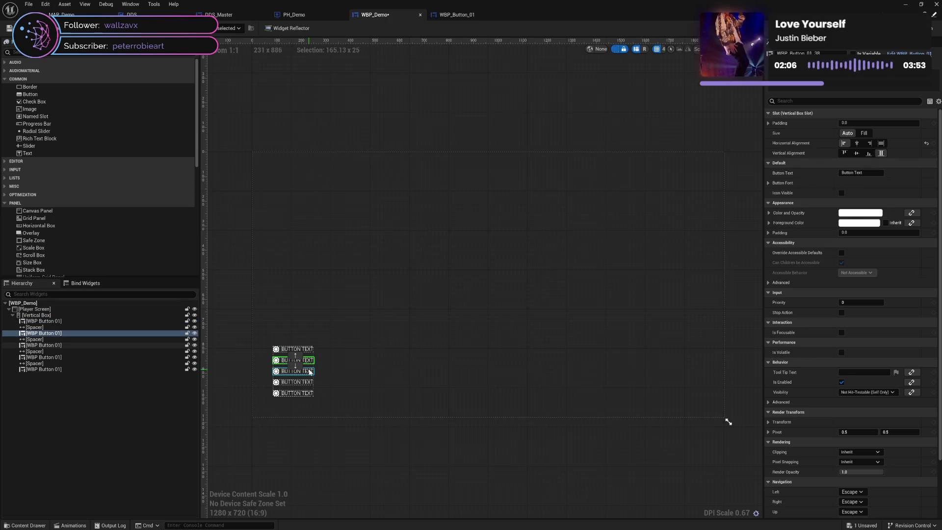
Step: Change the second menu button's label to 'Load Game'
left_click(301, 372, "ctrl")
left_click(309, 383, "ctrl")
left_click(307, 393, "ctrl")
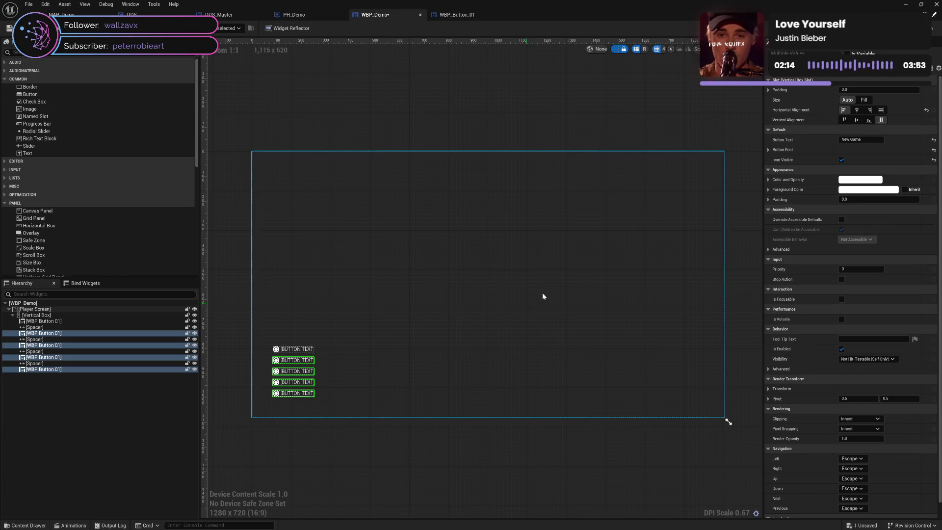
left_click(295, 359)
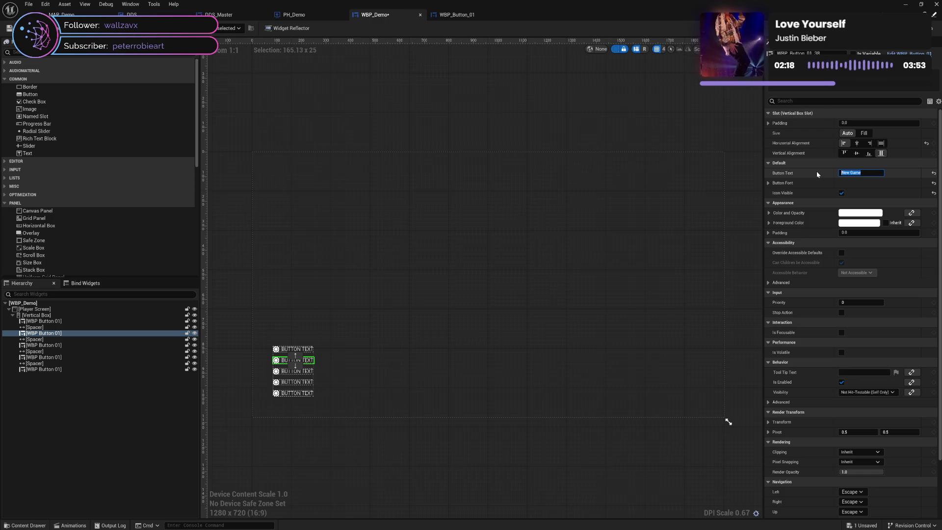
type("L")
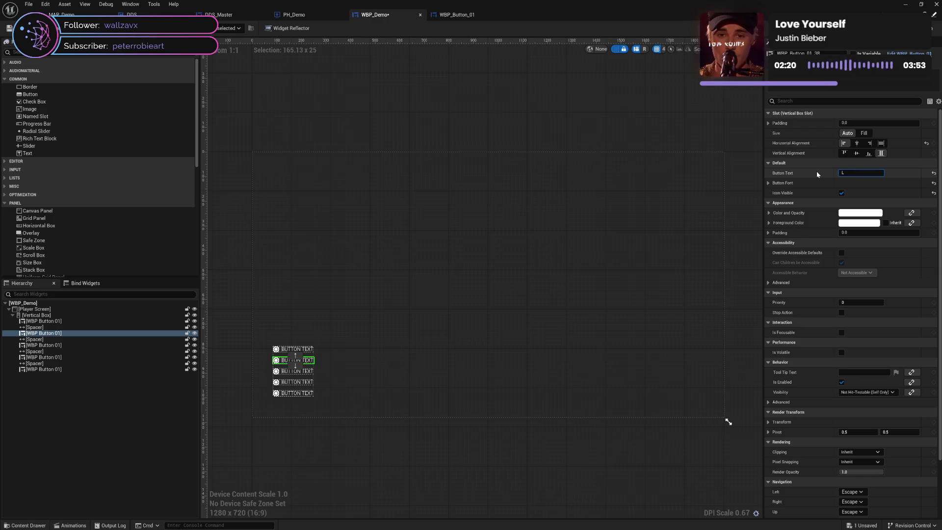
type("oad Game")
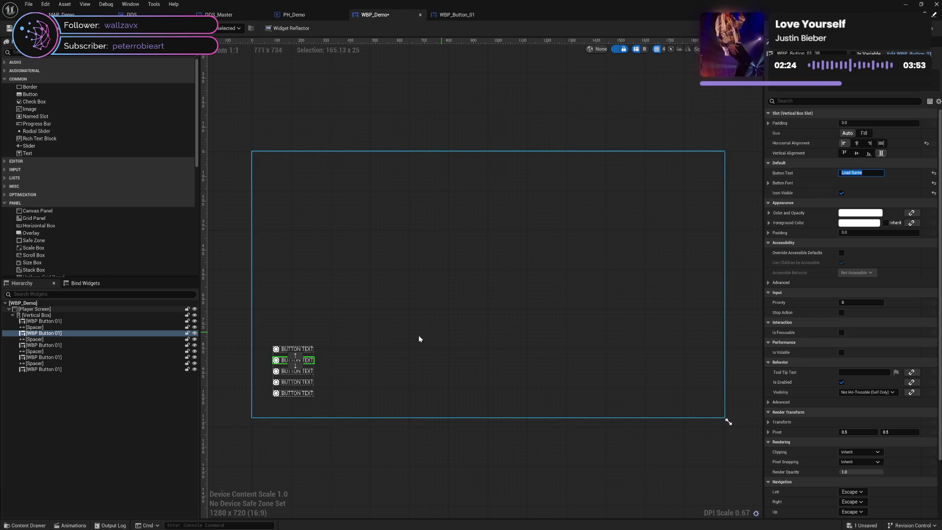
Step: Set the third menu button's label to 'Button Text' and save WBP_Demo
left_click(308, 371)
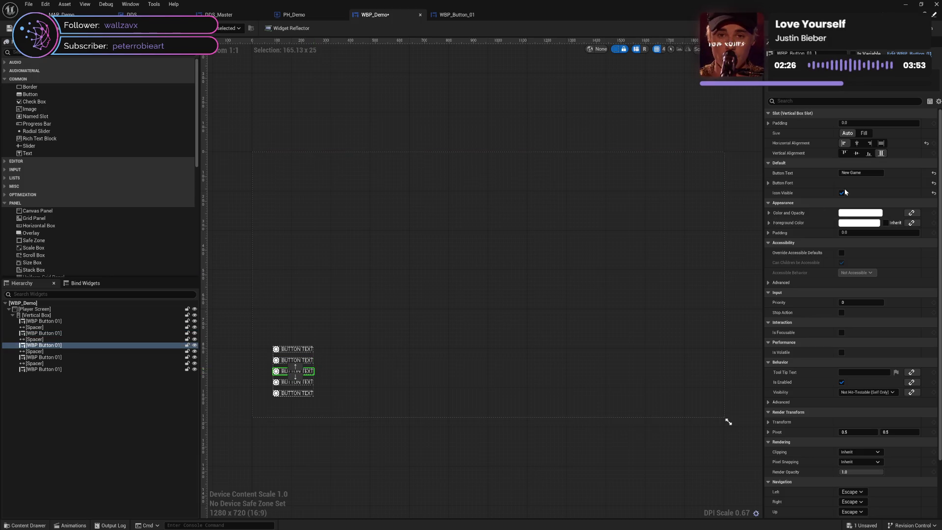
left_click(859, 173)
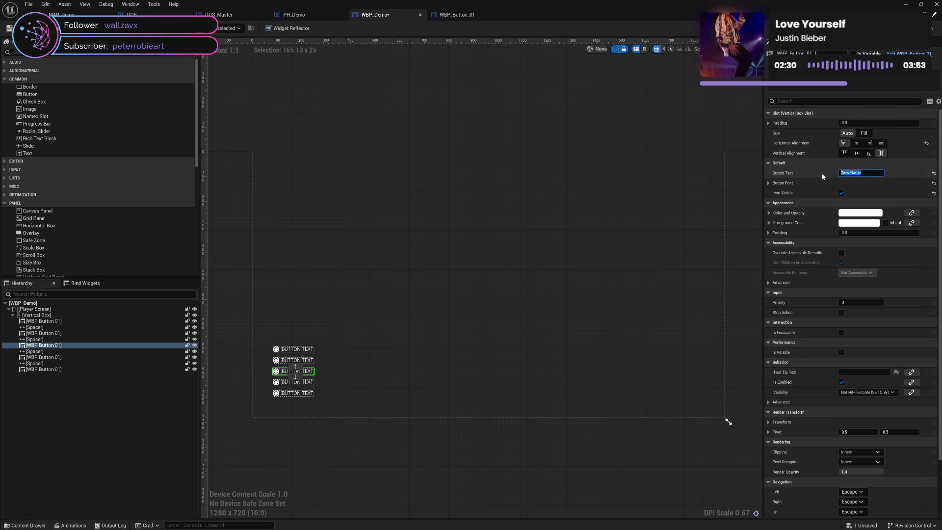
type("Button Tex")
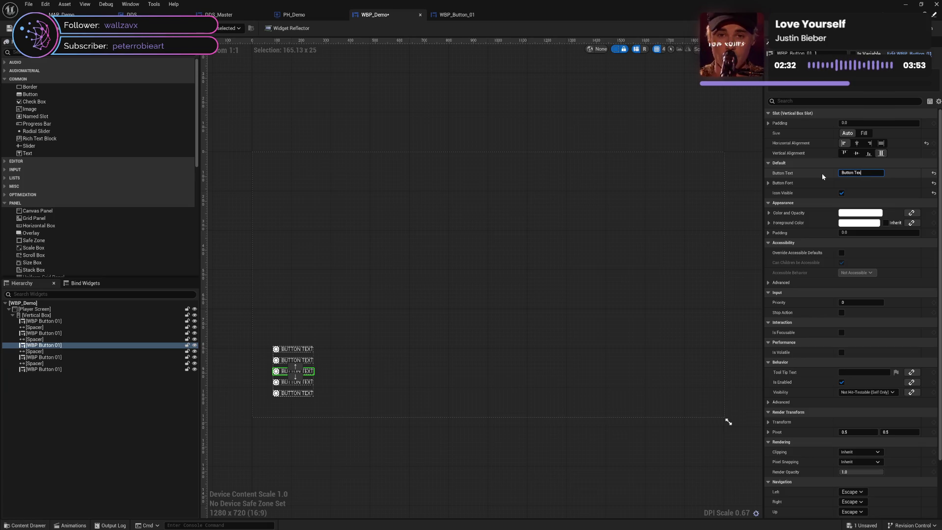
type("t")
key("Return")
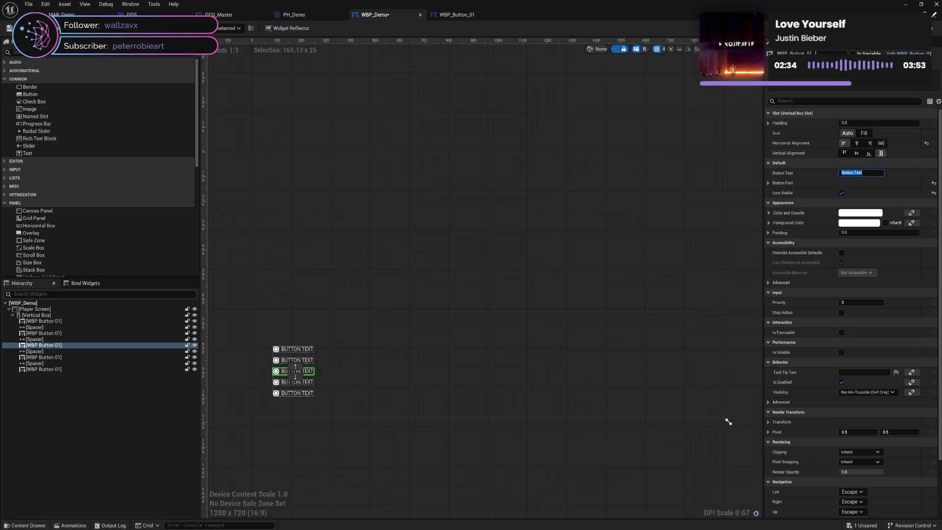
key("ctrl+s")
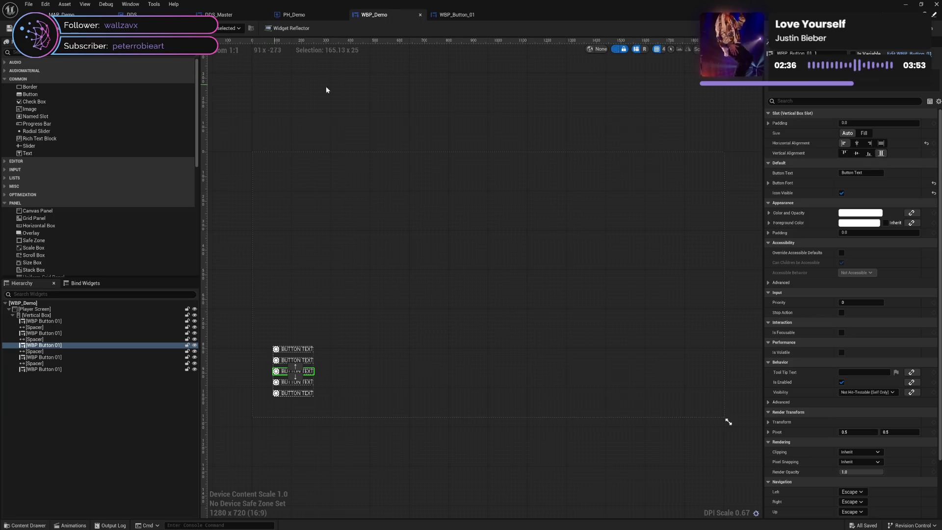
key("ctrl+Tab")
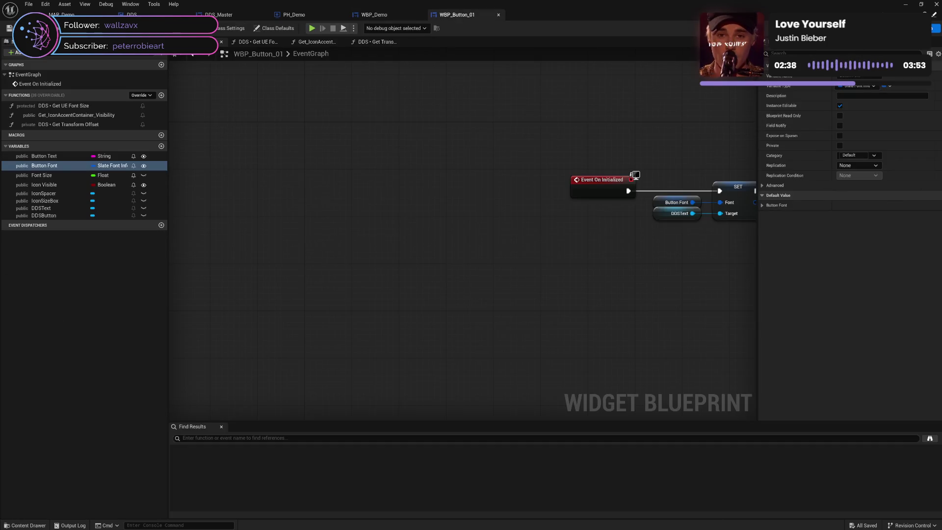
Step: Add a Set Transform Policy node off the DDSText pin, leaving its policy at None
mouse_move(690, 147)
left_mouse_down()
mouse_move(587, 151)
mouse_move(414, 184)
left_mouse_up()
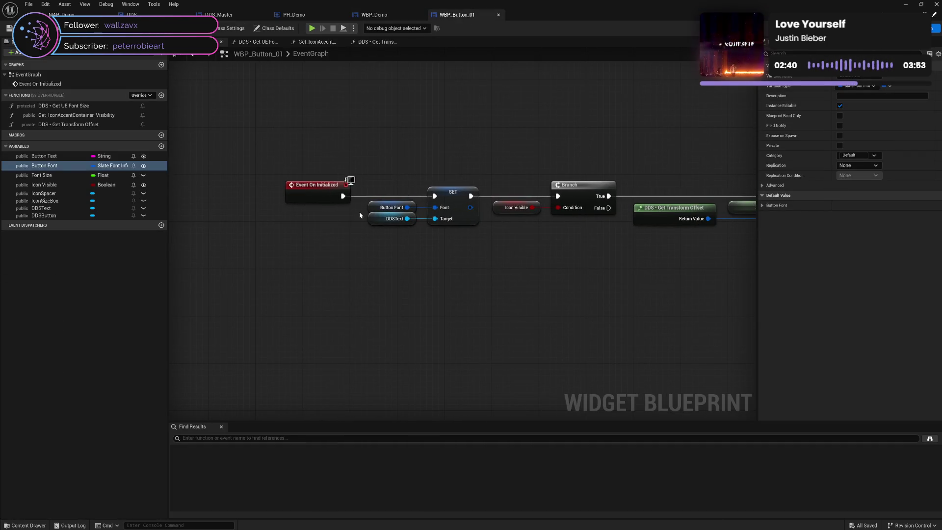
left_click_drag(407, 218, 450, 273)
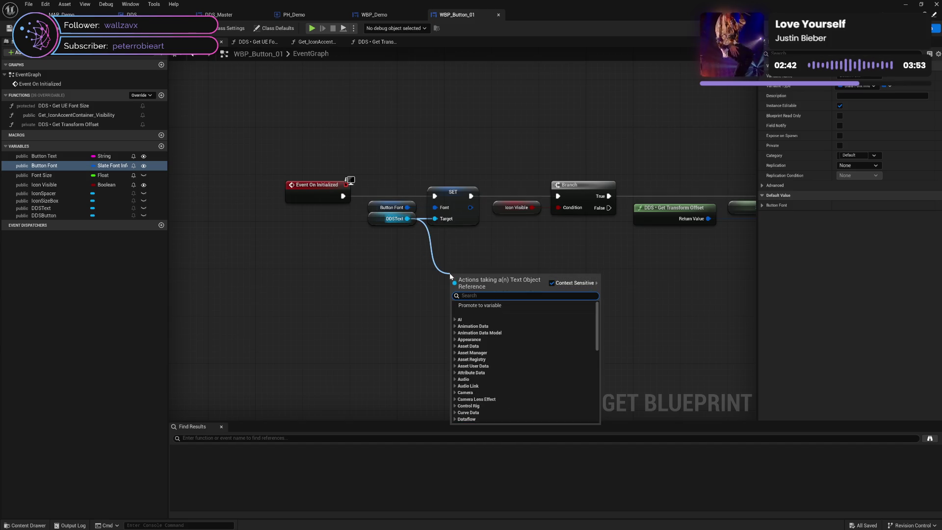
type("tra")
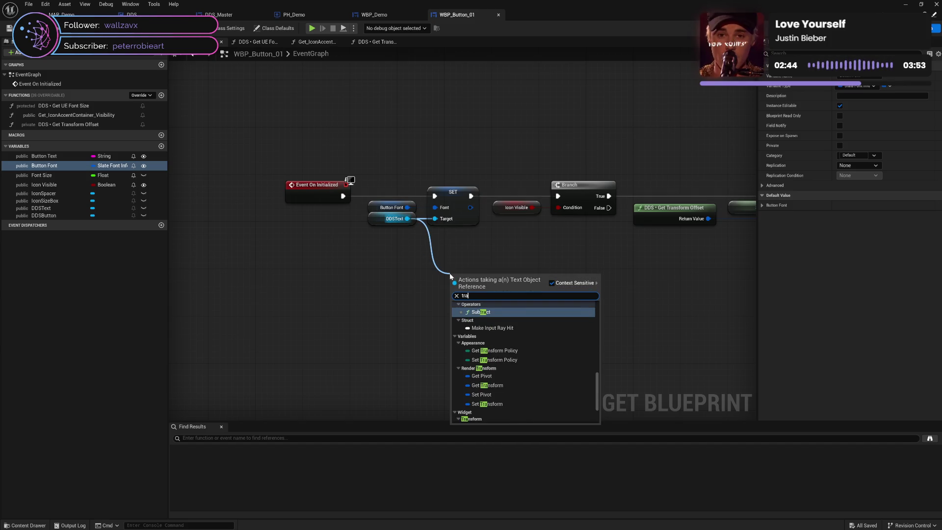
type("ns")
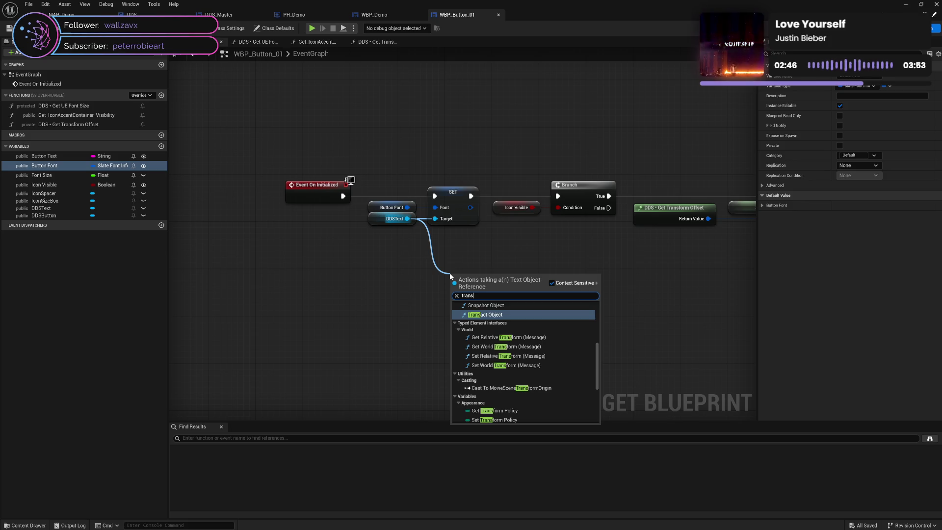
type("f")
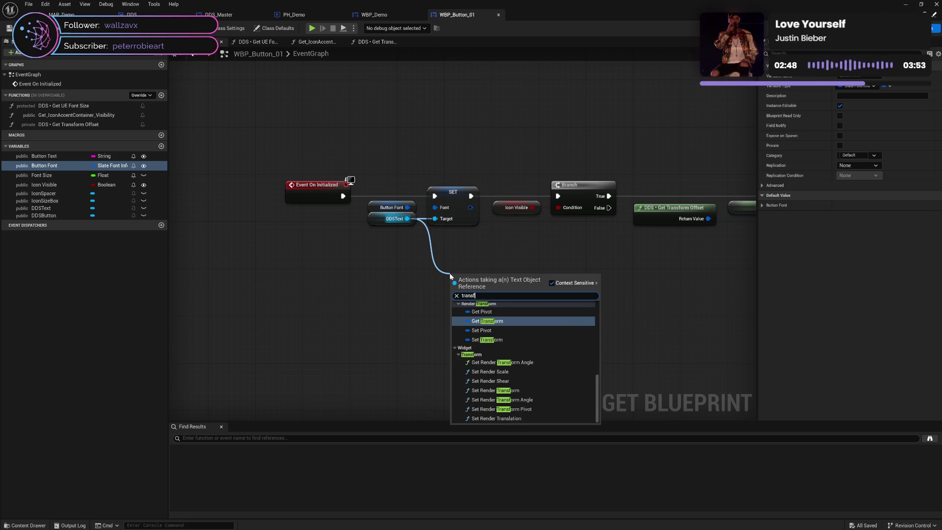
scroll(565, 385, "up", 3)
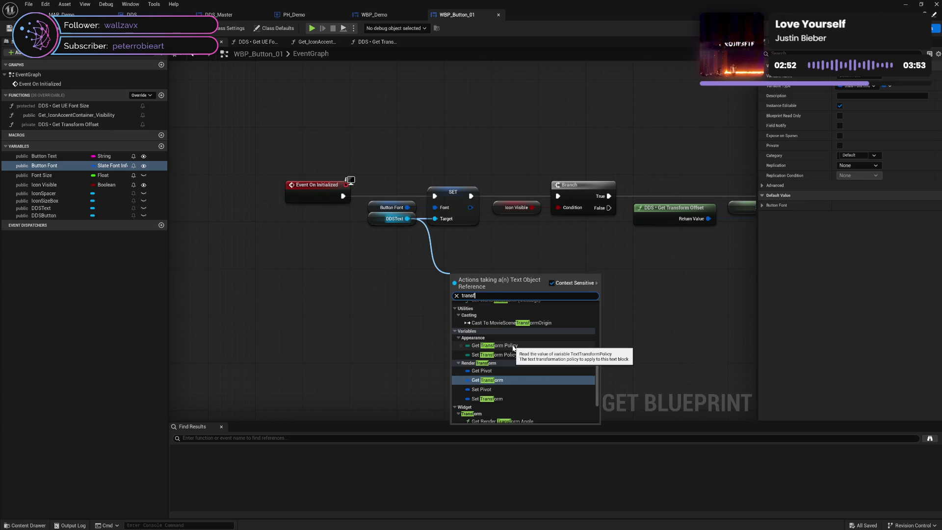
left_click(513, 353)
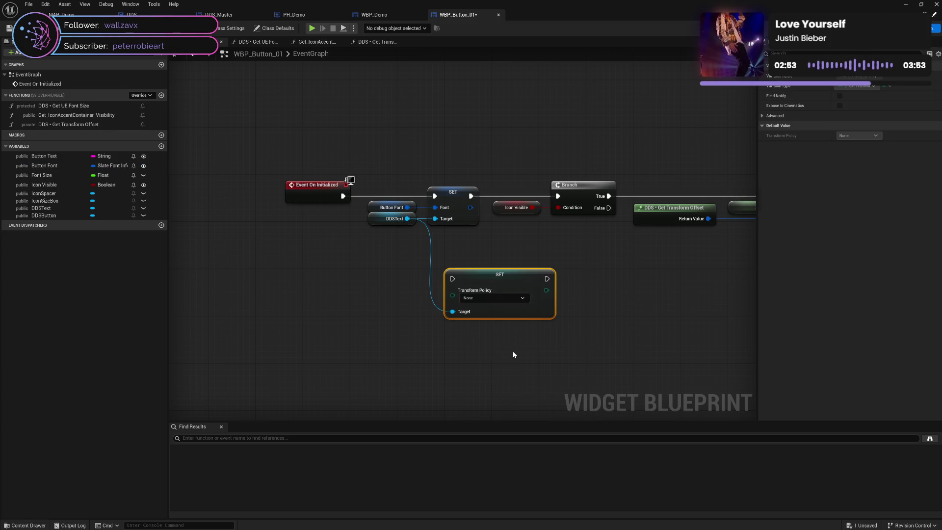
left_click(492, 298)
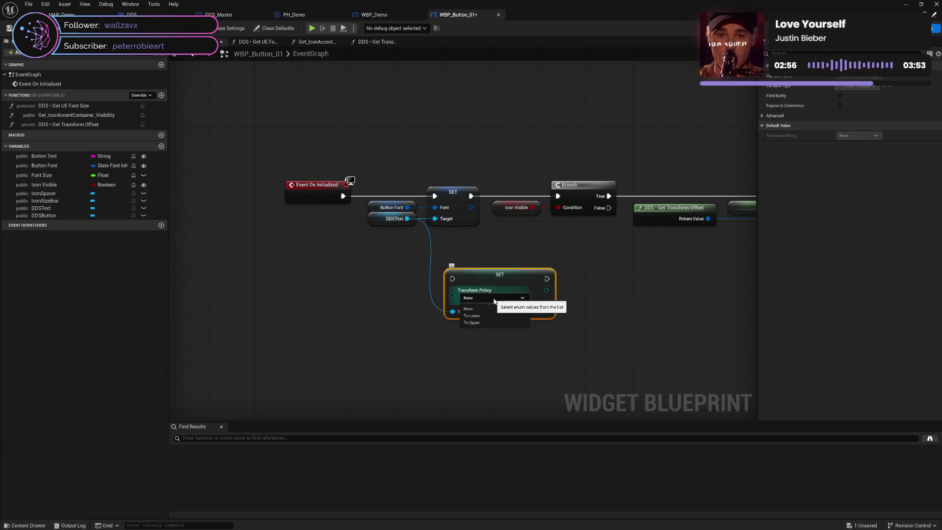
left_click(495, 300)
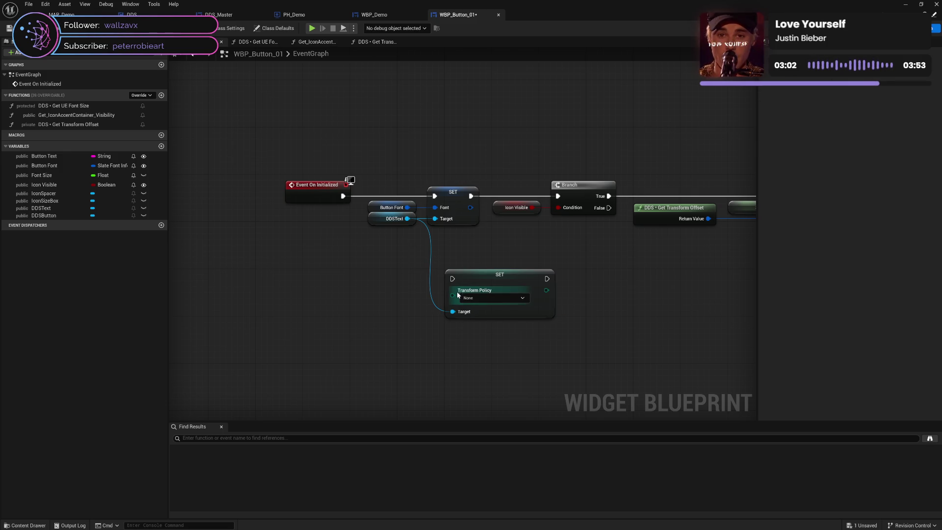
right_click(474, 299)
Step: Promote the Transform Policy pin to a variable named Font Transform Policy
left_click(490, 317)
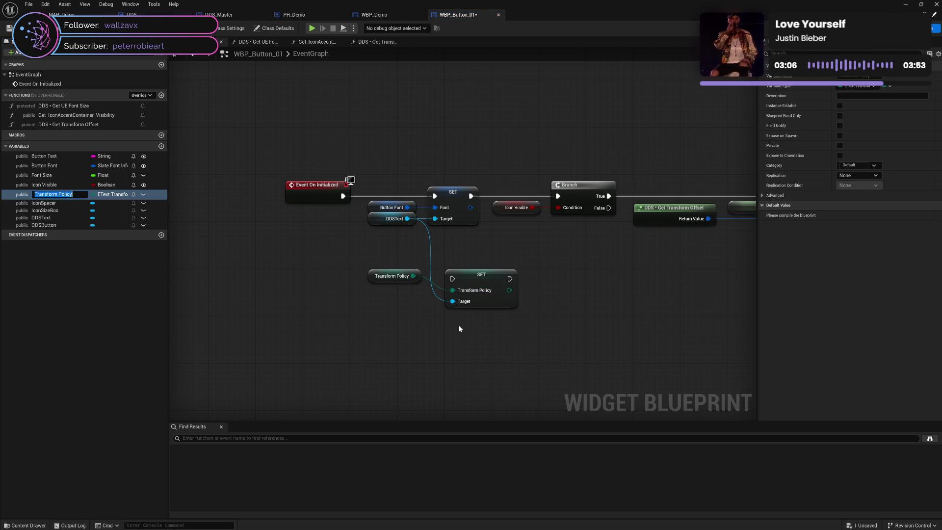
type("For")
key("Return")
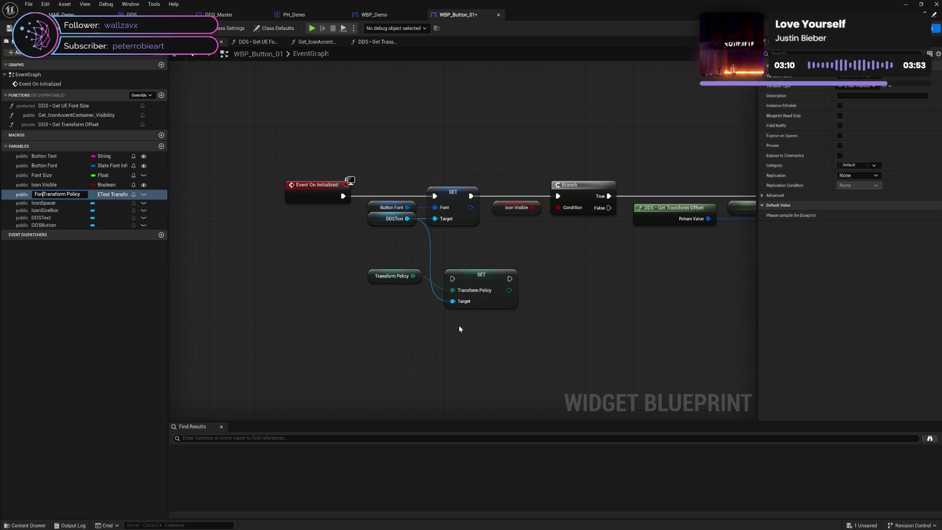
type("t")
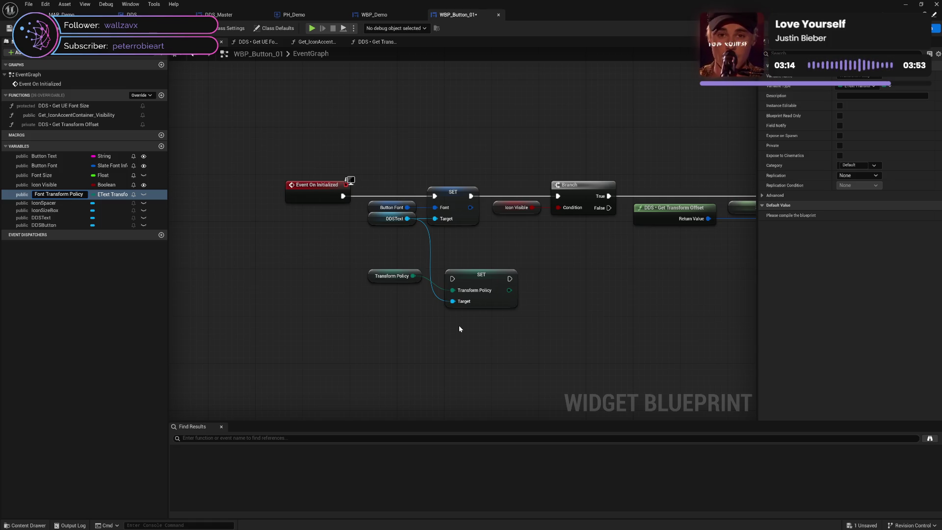
key("Return")
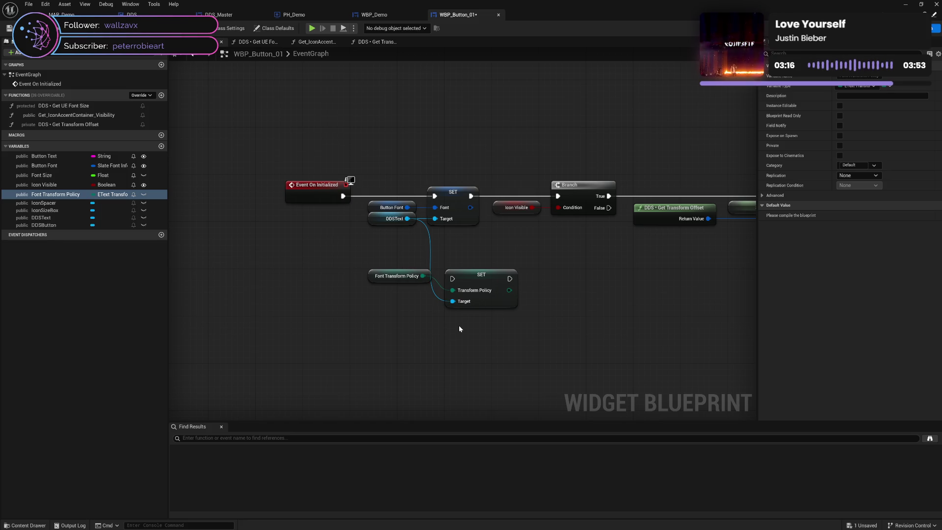
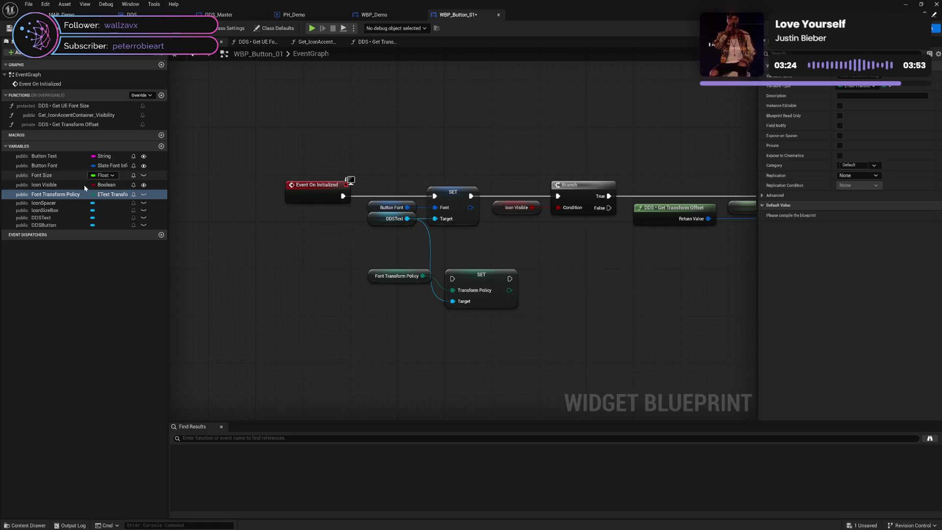
Step: Move Font Transform Policy above Font Size, make it instance editable, and save the blueprint
left_click_drag(73, 195, 46, 176)
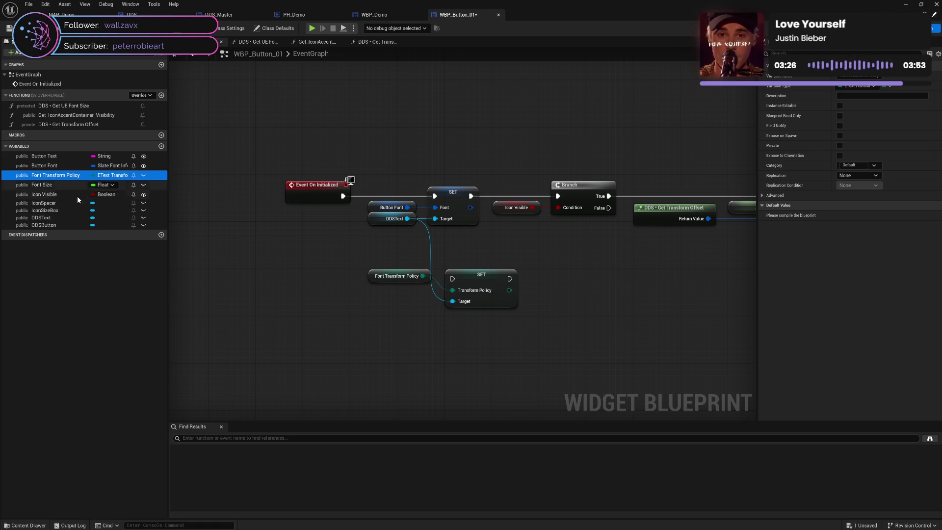
left_click(143, 175)
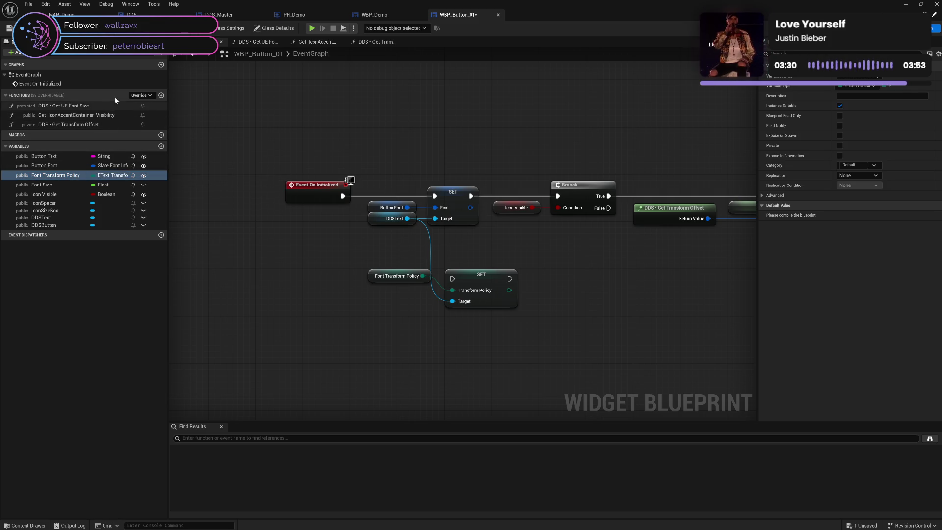
key("ctrl+s")
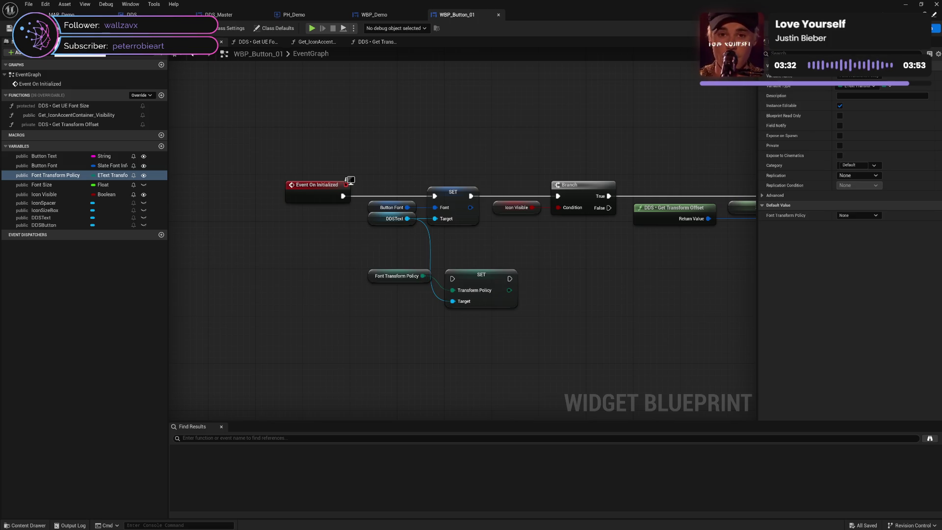
left_click(374, 14)
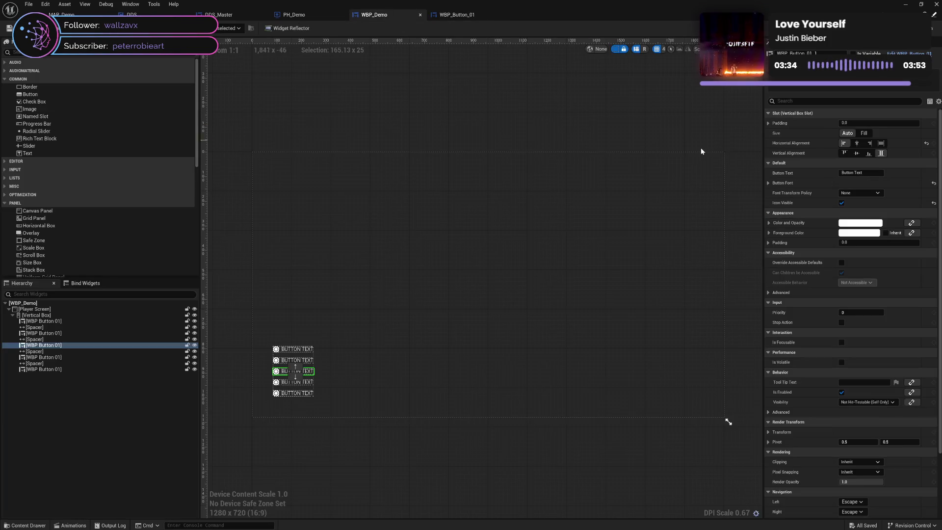
Step: Select all five WBP Button 01 entries in the WBP_Demo Hierarchy
left_click(863, 194)
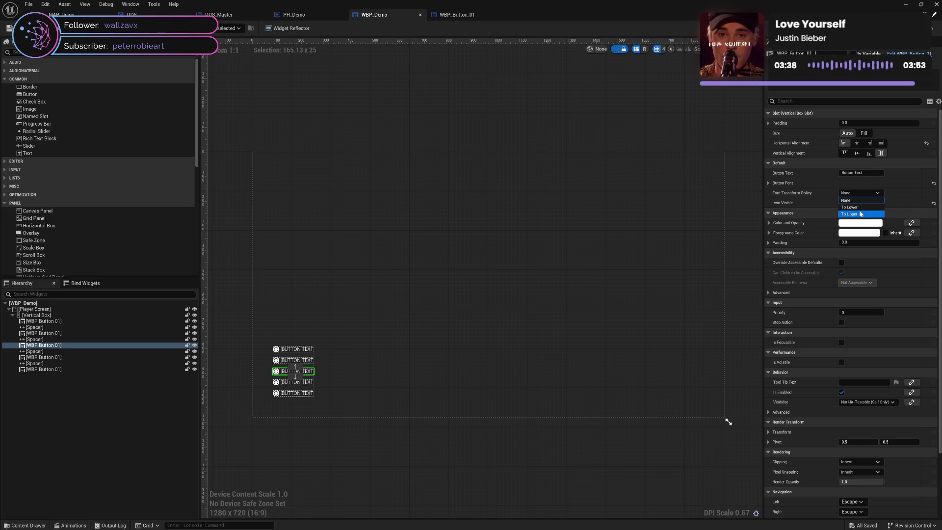
left_click(608, 301)
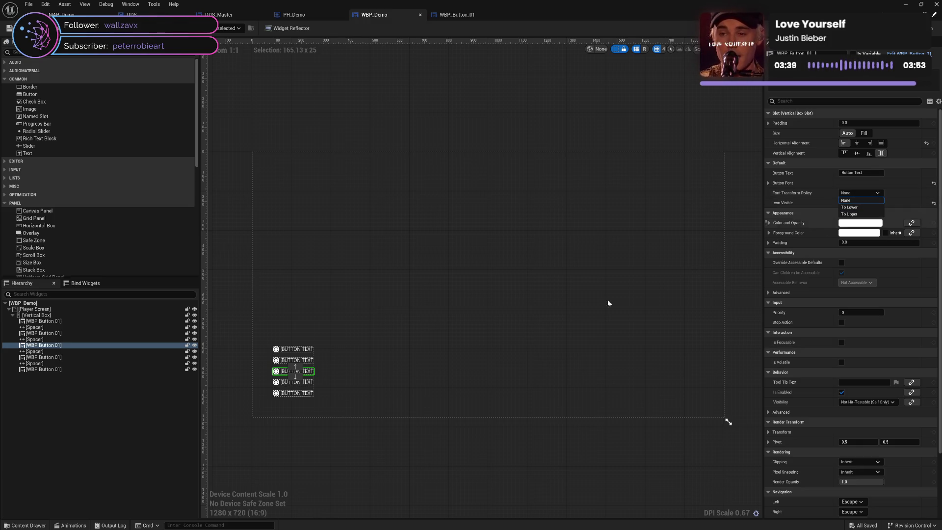
left_click(314, 349)
left_click(310, 361, "ctrl")
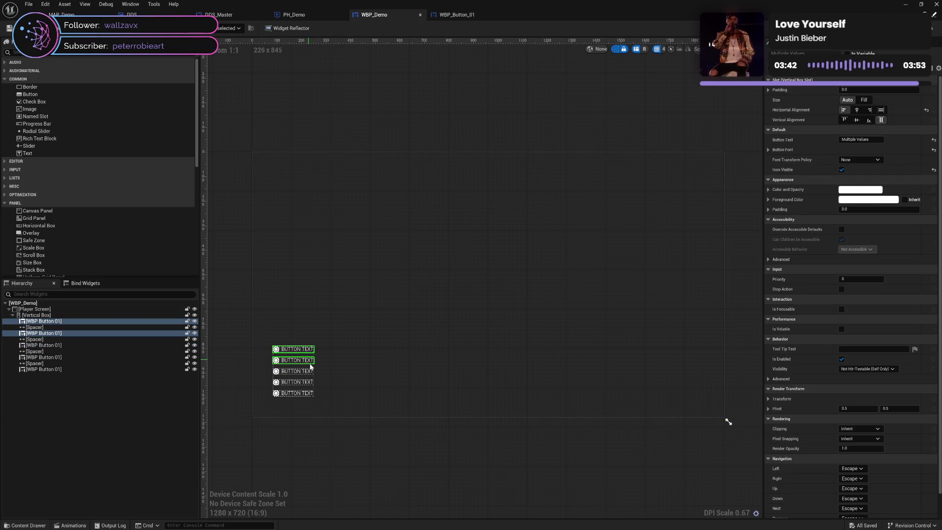
left_click(311, 372, "ctrl")
left_click(310, 382, "ctrl")
left_click(311, 394, "ctrl")
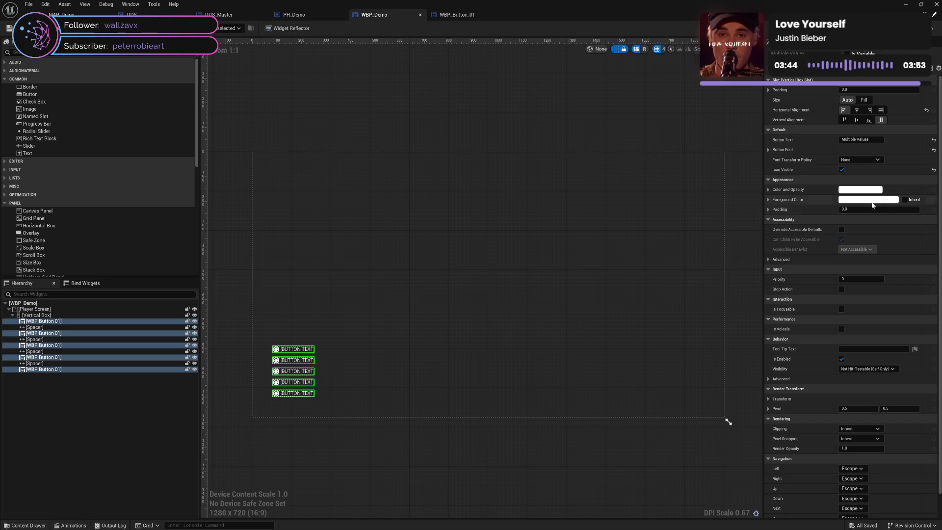
Step: Set the five buttons' Font Transform Policy to To Upper and save WBP_Demo
left_click(873, 160)
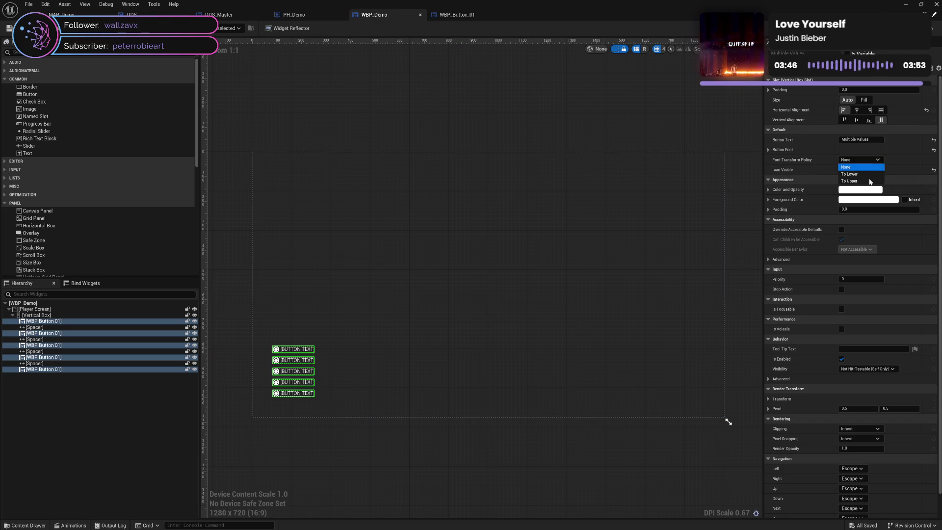
left_click(868, 181)
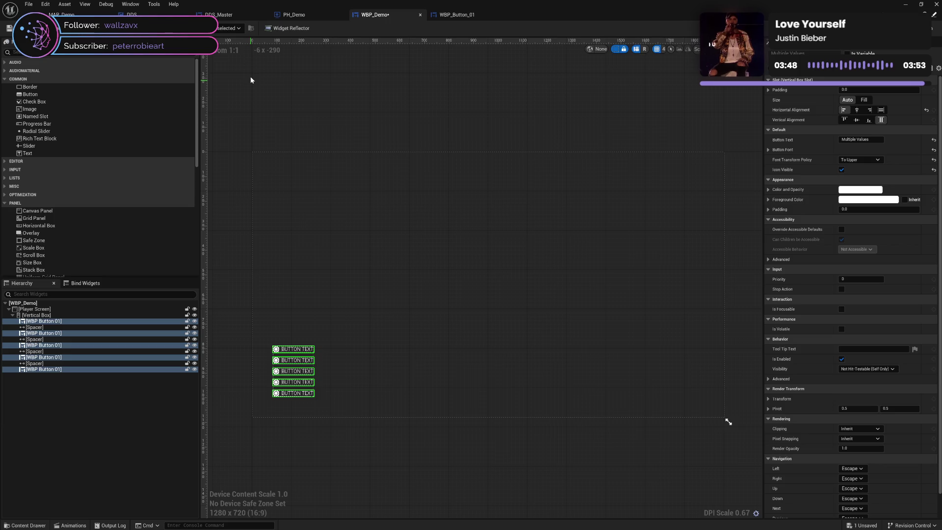
key("ctrl+s")
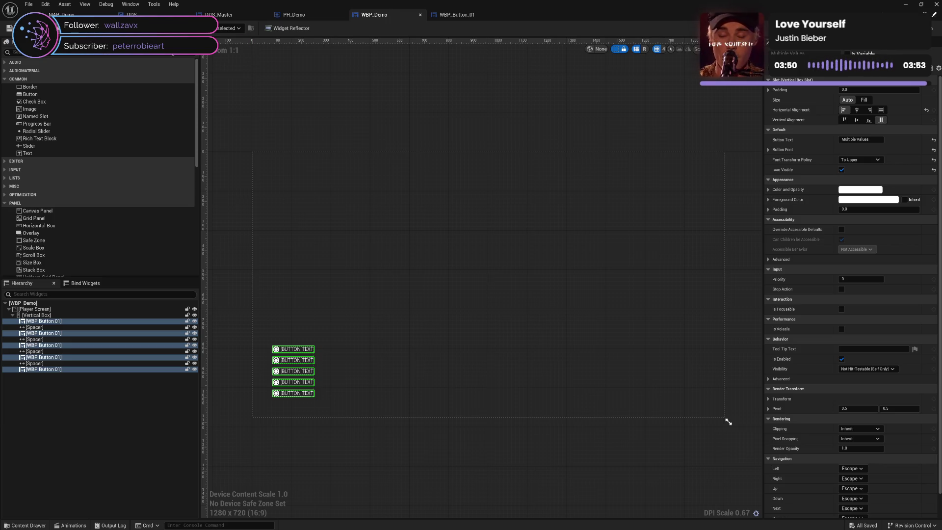
left_click(935, 28)
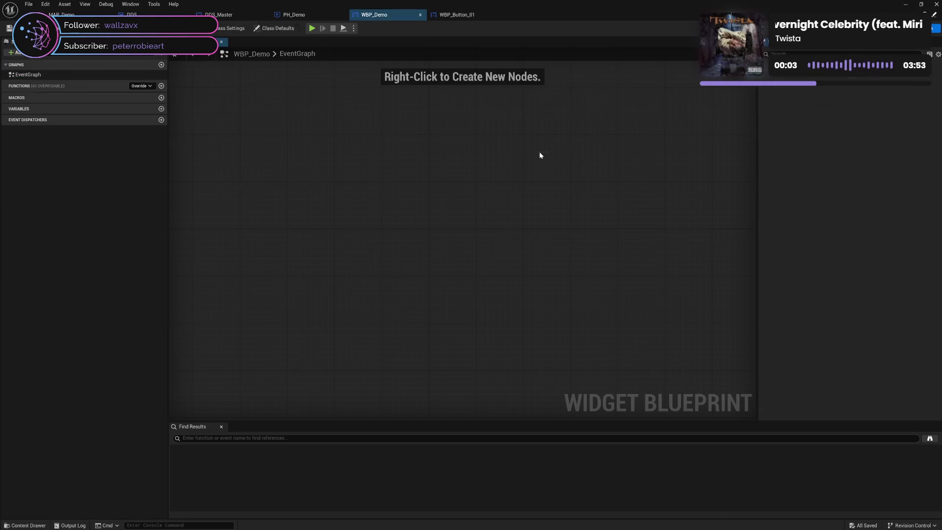
Step: In WBP_Button_01, wire the Transform Policy SET between the font SET and the Branch
left_click(457, 15)
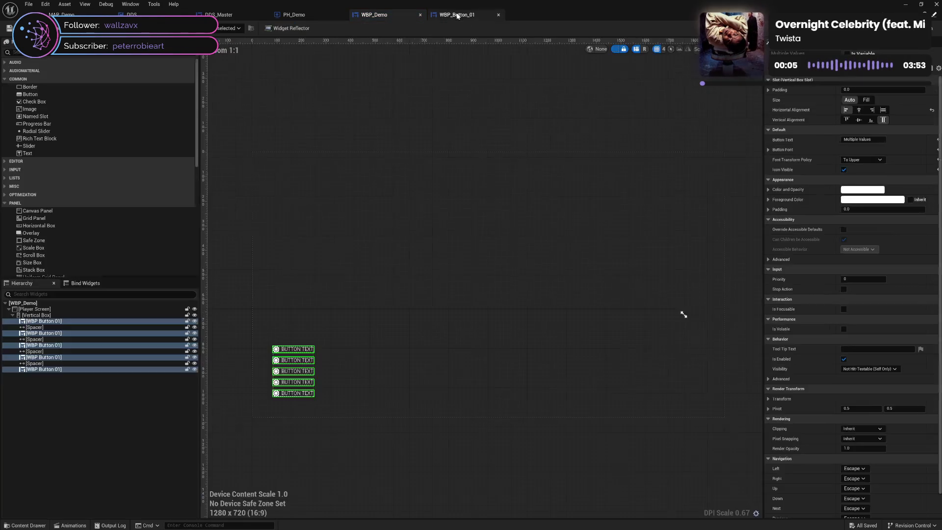
left_click_drag(407, 256, 486, 316)
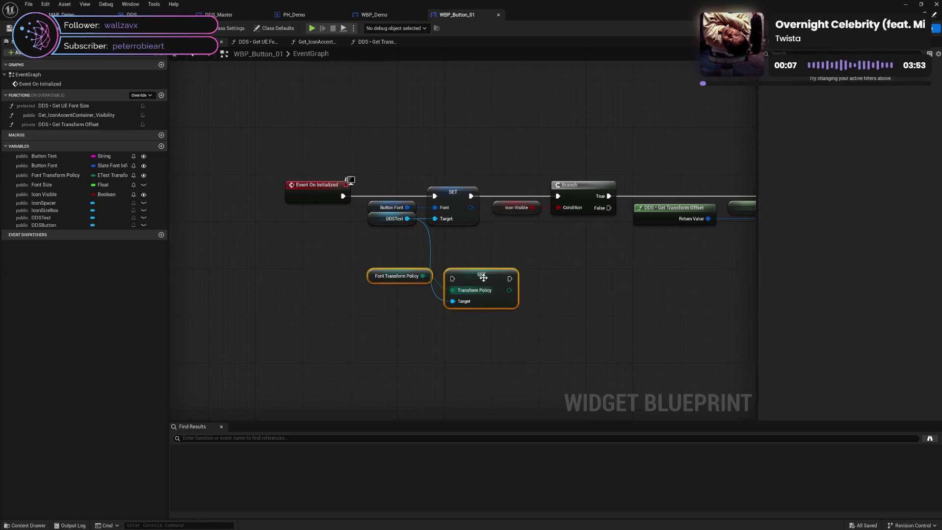
left_click(477, 246)
left_click_drag(477, 280, 471, 196)
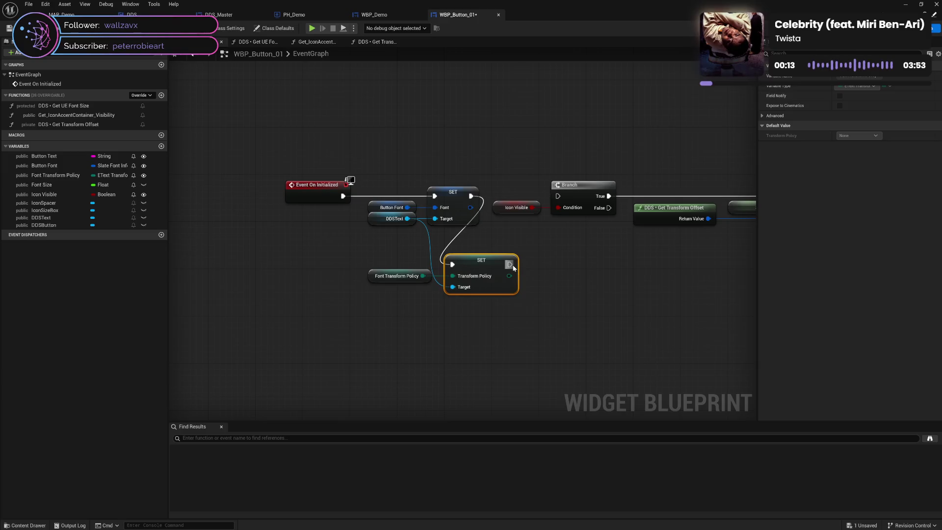
left_click_drag(510, 264, 559, 199)
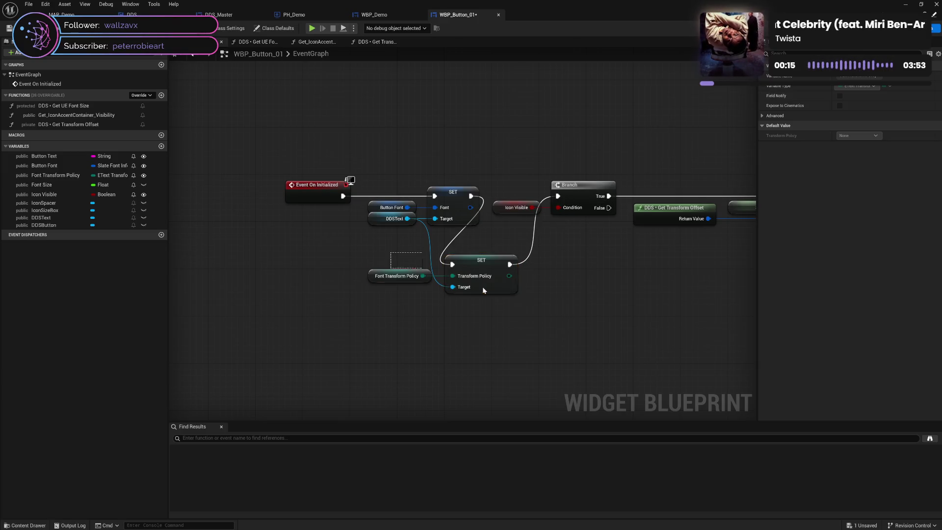
left_click_drag(491, 302, 422, 275)
left_click_drag(478, 261, 531, 263)
Step: Paste a copy of the DDSText getter into the Transform Policy SET's Target and straighten it
left_click(387, 218)
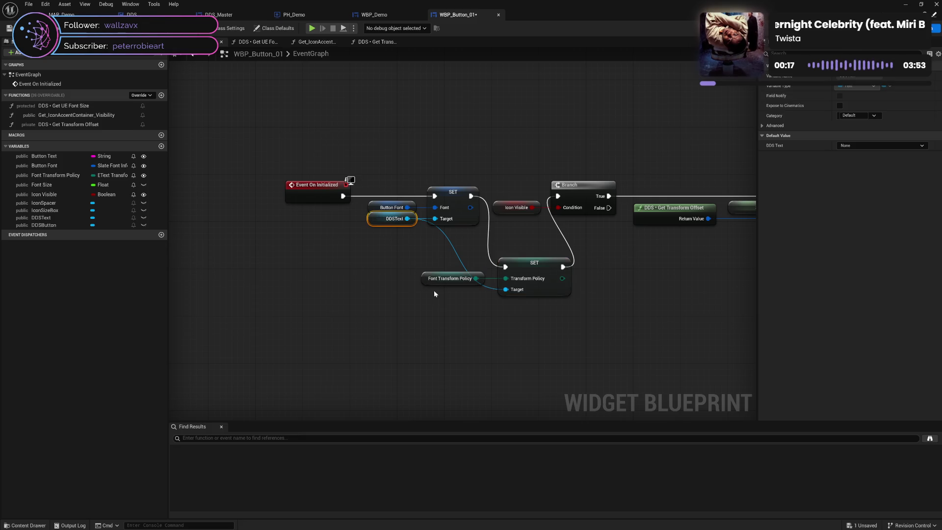
key("ctrl+c")
key("ctrl+v")
left_click_drag(473, 300, 506, 290)
left_click_drag(451, 257, 509, 311)
key("q")
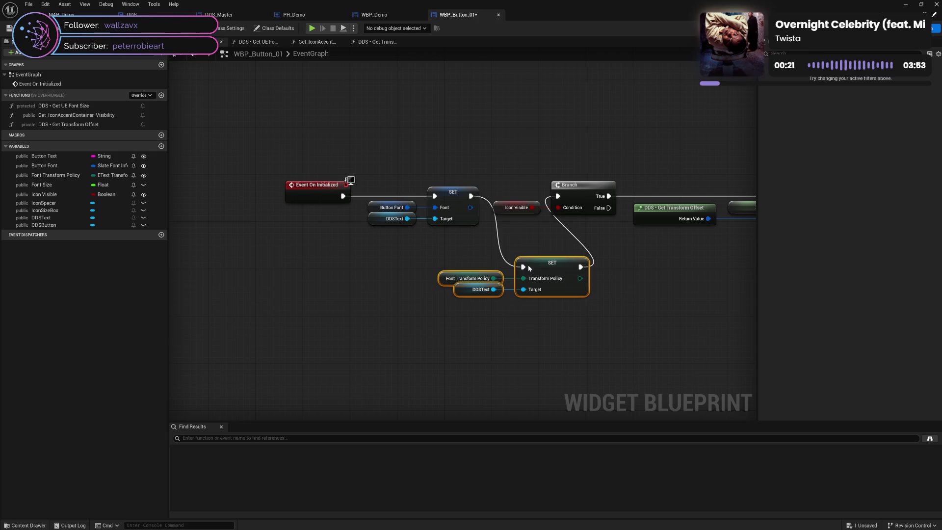
left_click(434, 255)
Step: Align the initialization nodes into the Branch row and save the blueprint
mouse_move(327, 171)
left_mouse_down()
mouse_move(449, 230)
mouse_move(376, 273)
mouse_move(388, 269)
left_mouse_up()
left_click_drag(253, 241, 529, 302)
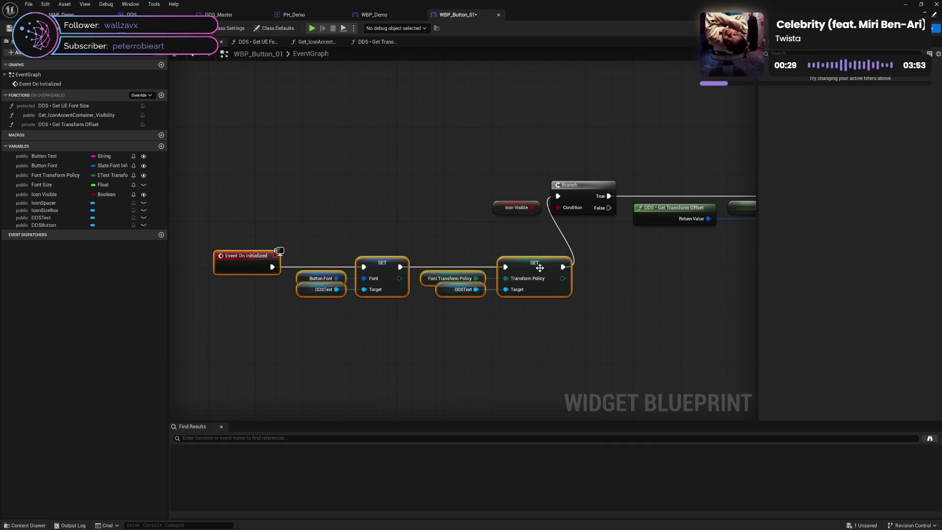
mouse_move(540, 267)
left_mouse_down()
mouse_move(438, 206)
mouse_move(454, 196)
mouse_move(446, 196)
left_mouse_up()
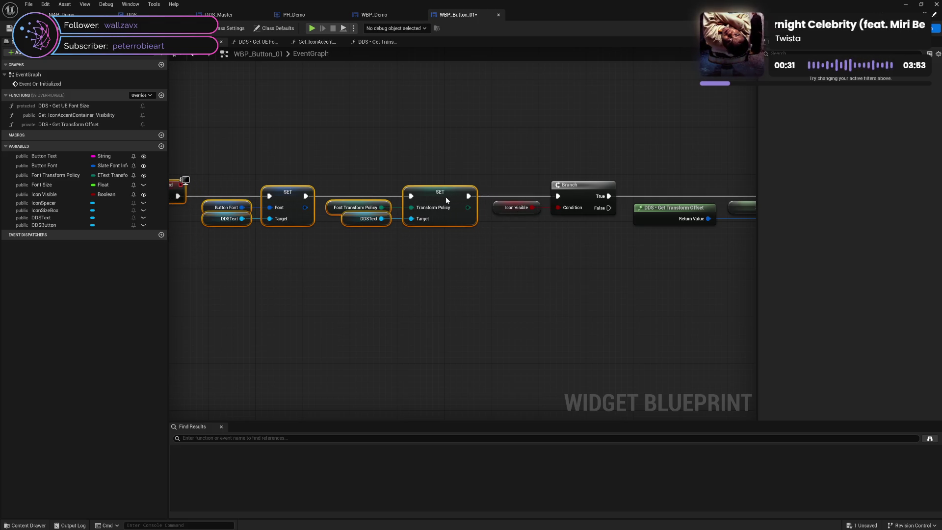
left_click(472, 286)
left_click_drag(544, 272, 457, 282)
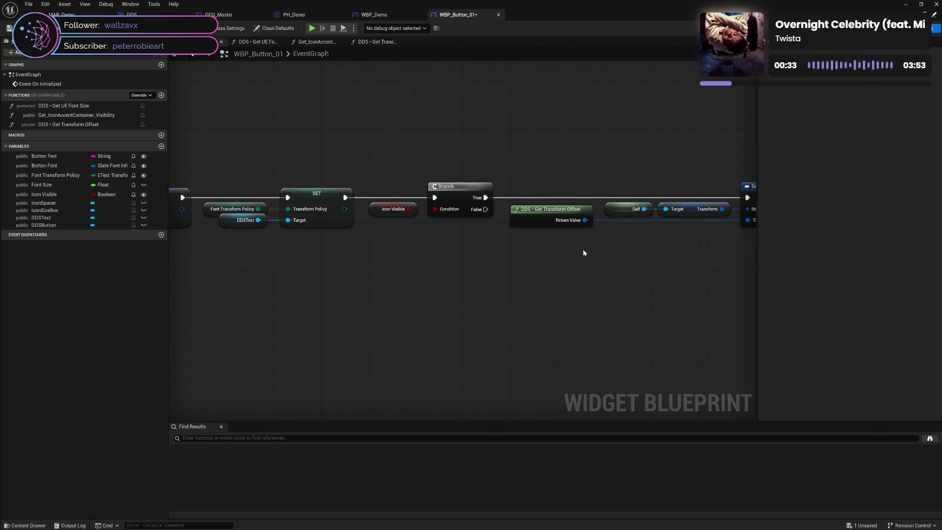
left_click_drag(580, 267, 515, 279)
left_click_drag(294, 288, 511, 281)
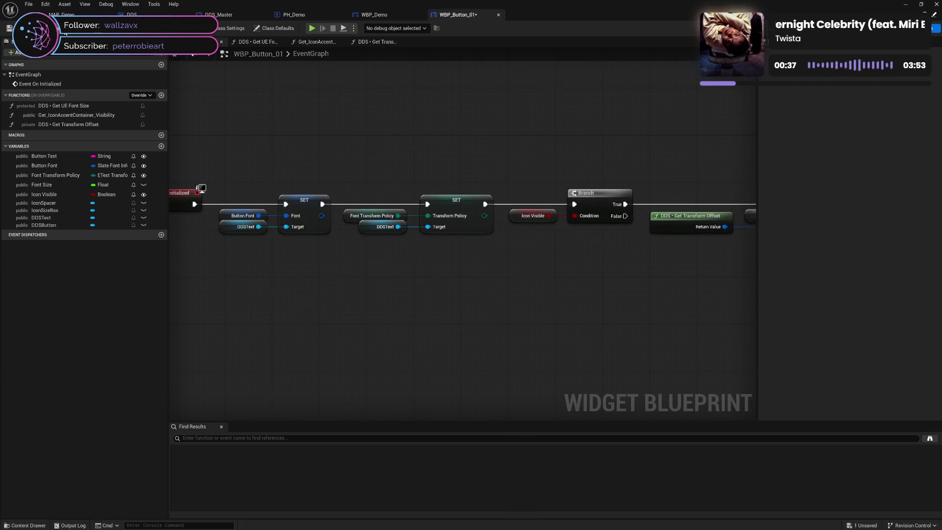
key("ctrl+s")
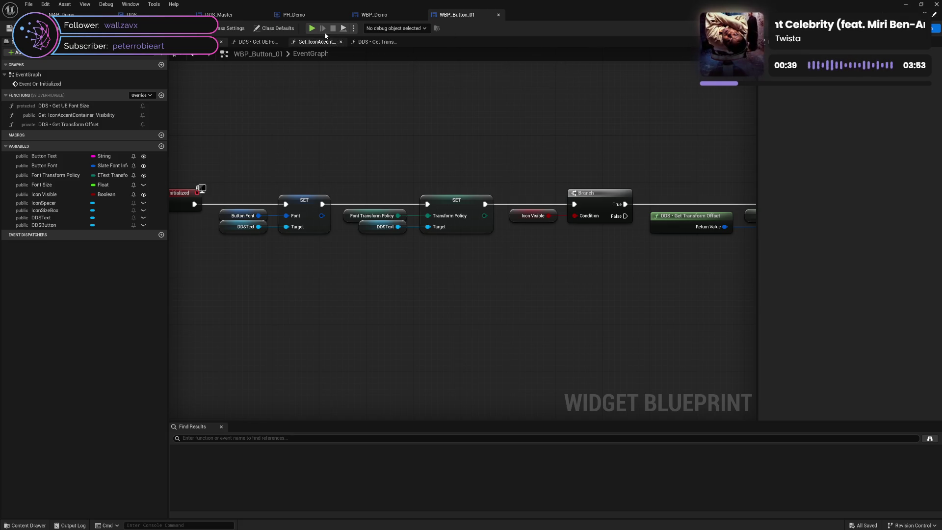
left_click(311, 28)
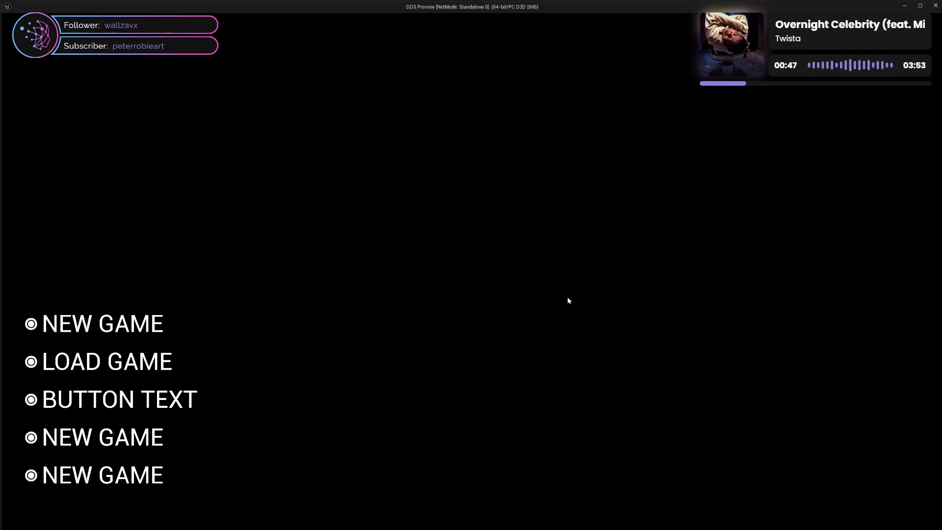
left_click(936, 5)
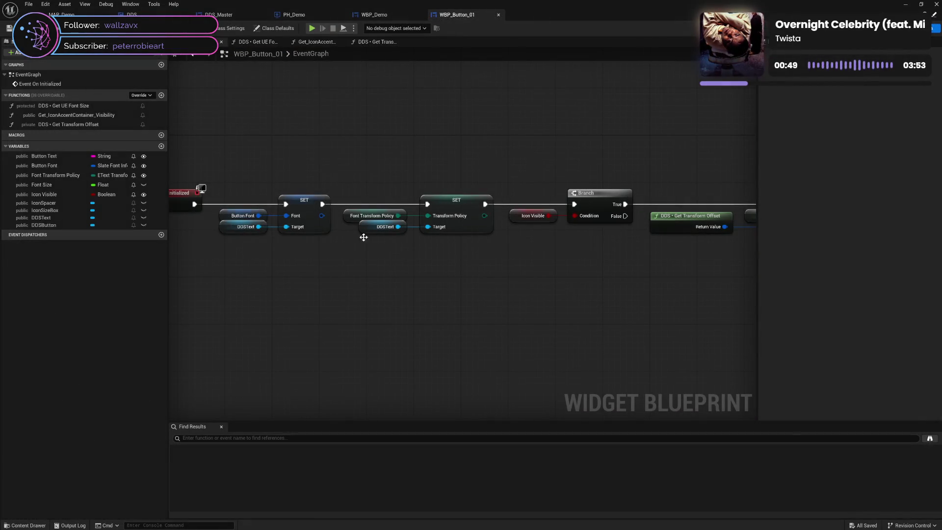
mouse_move(416, 271)
left_mouse_down()
mouse_move(585, 277)
mouse_move(456, 280)
mouse_move(466, 280)
left_mouse_up()
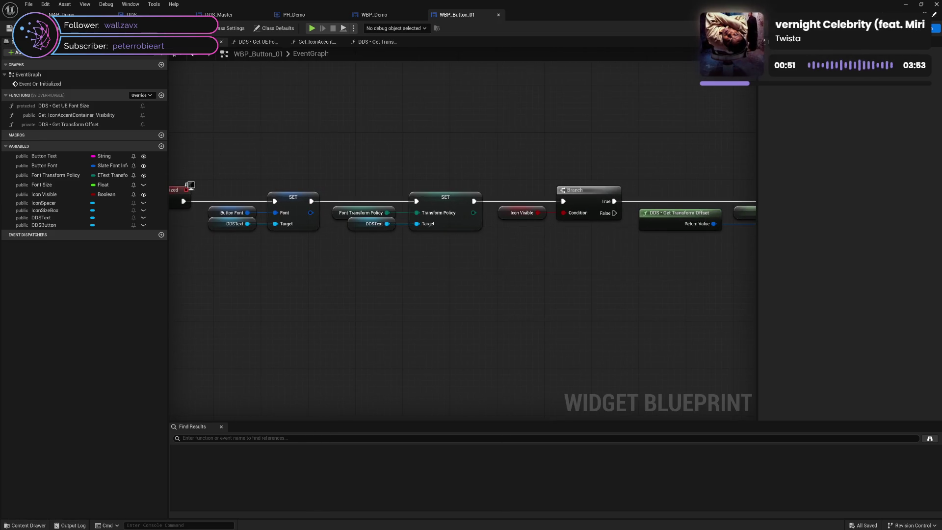
Step: Find Icon Size Box in the designer Hierarchy, then place an IconSizeBox getter in the event graph
left_click(912, 28)
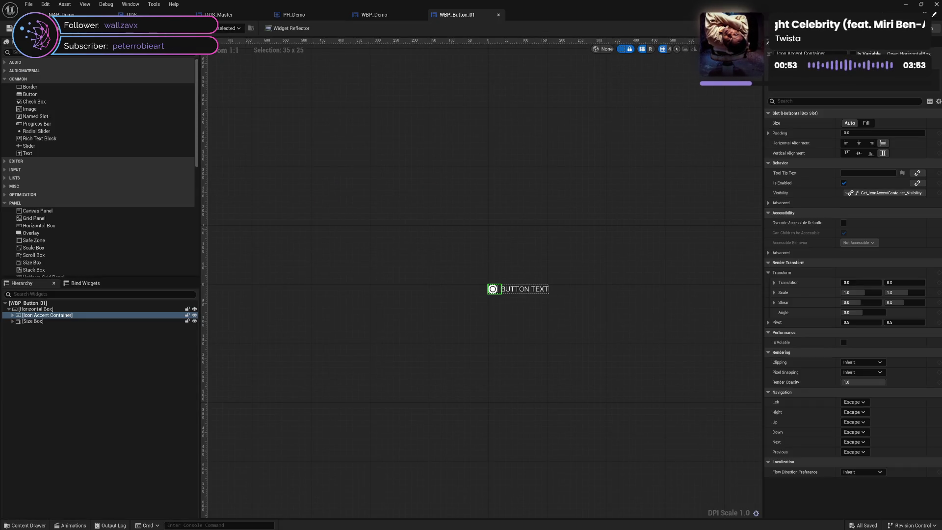
left_click(12, 315)
left_click(41, 322)
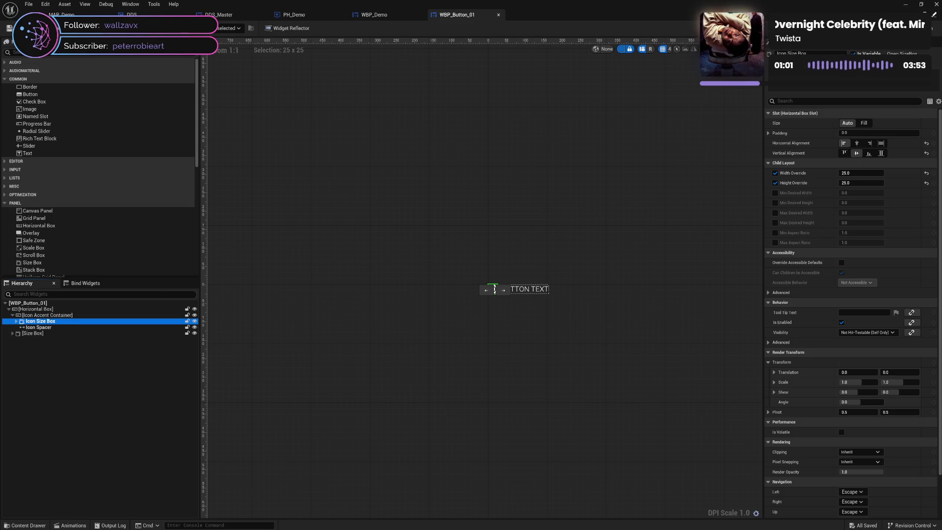
left_click(937, 33)
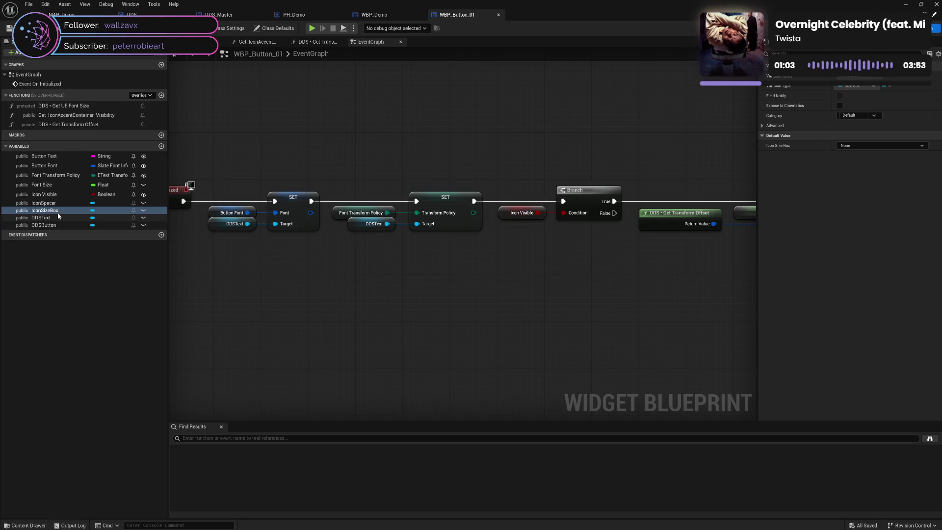
mouse_move(58, 212)
left_mouse_down()
mouse_move(309, 278)
mouse_move(357, 281)
left_mouse_up()
left_click(318, 292)
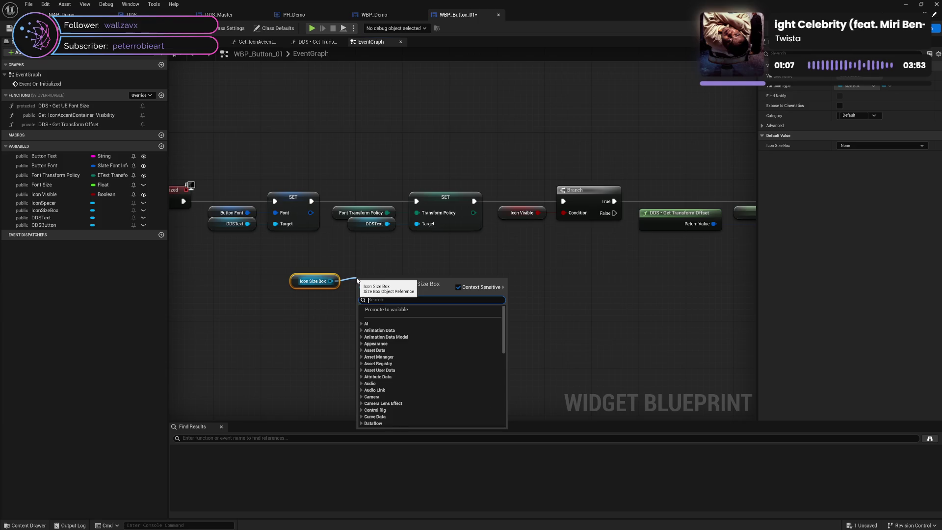
Step: Search the getter's pin actions for 'get siz', then 'get si'
type("get ")
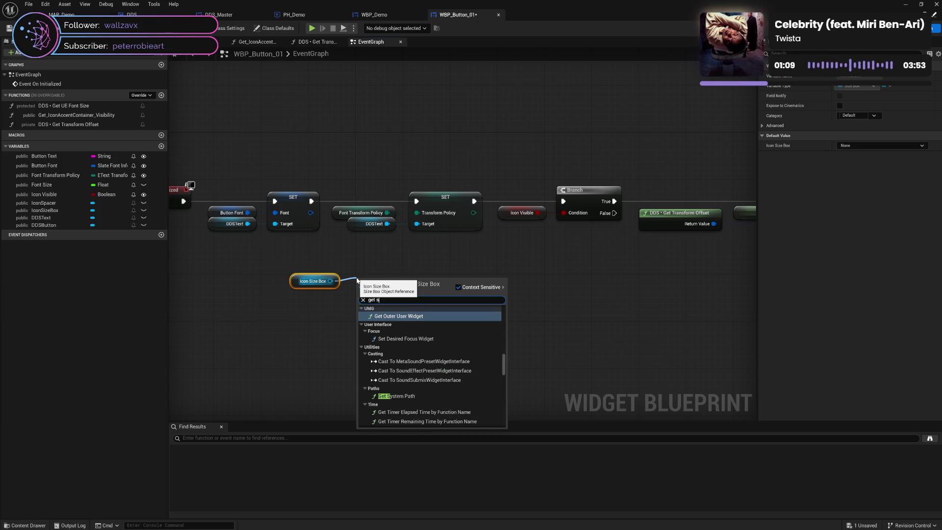
type("siz")
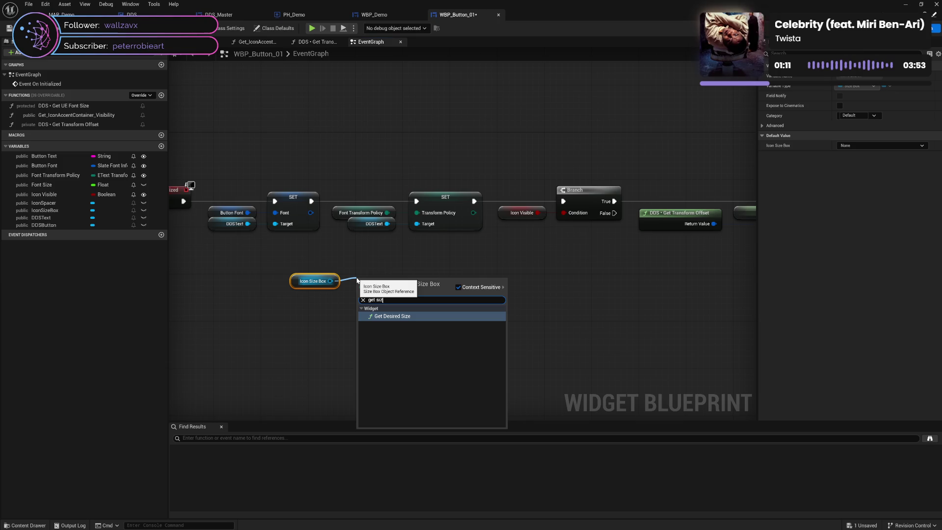
key("BackSpace")
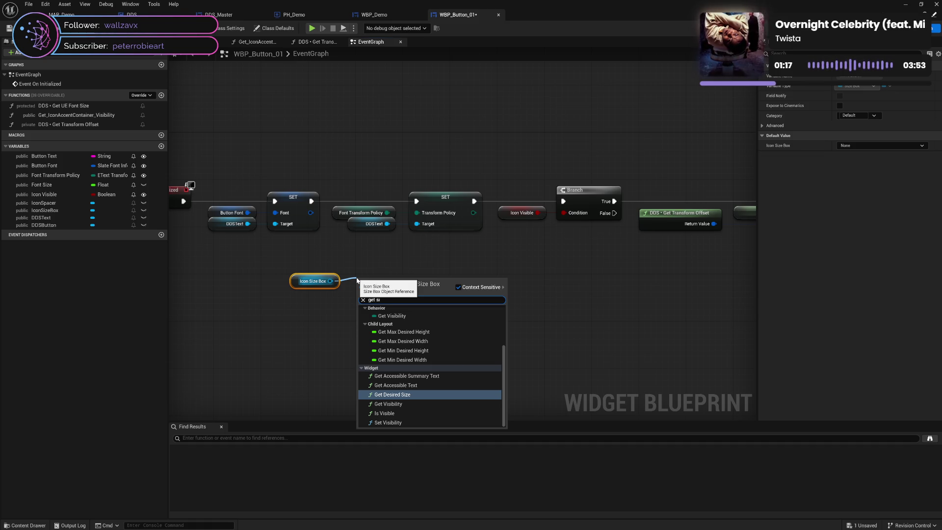
key("BackSpace")
key("BackSpace")
key("BackSpace")
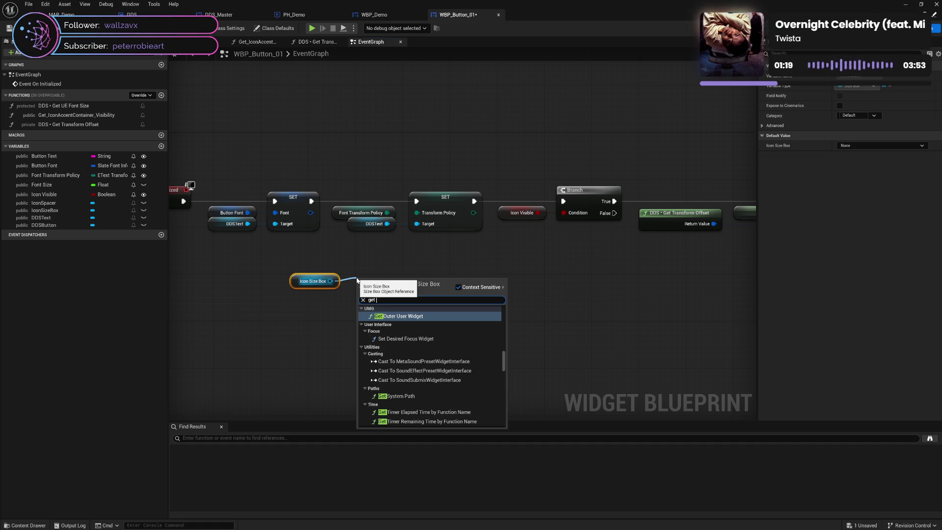
key("BackSpace")
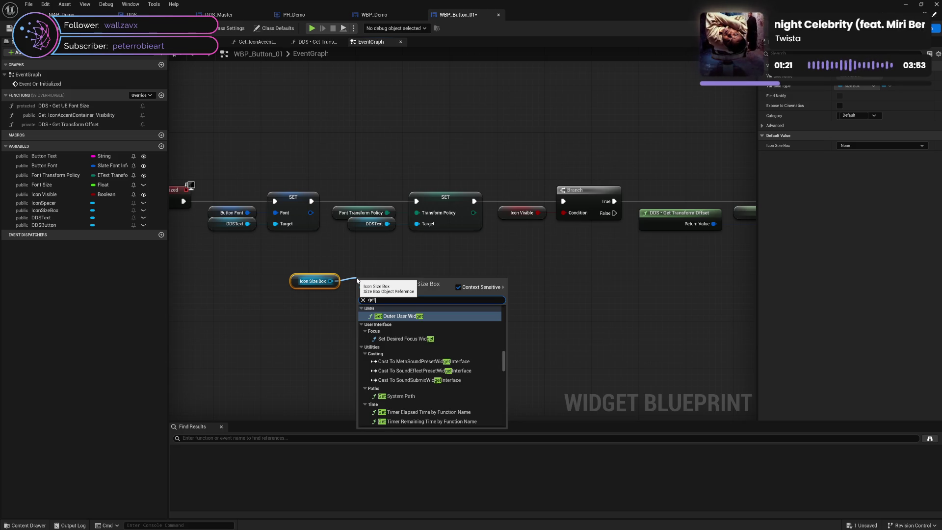
type(" si")
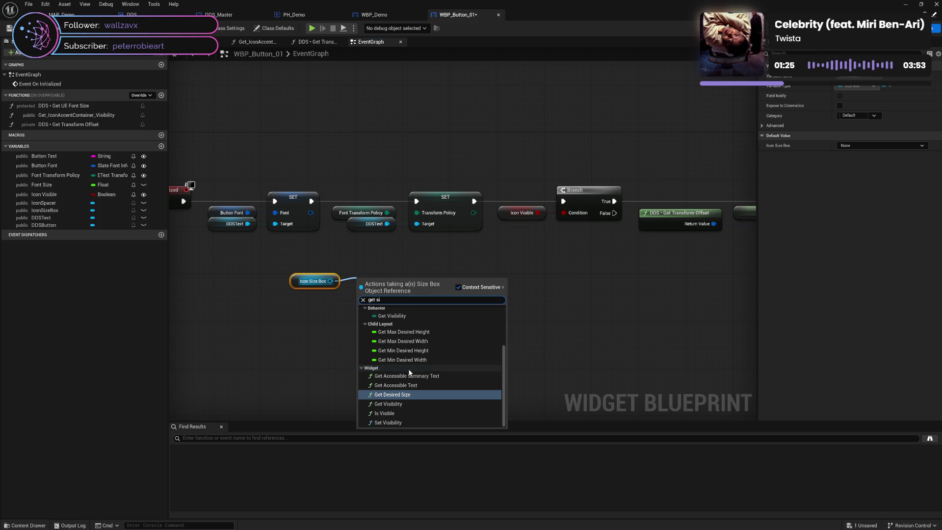
scroll(408, 369, "up", 3)
key("BackSpace")
key("BackSpace")
key("BackSpace")
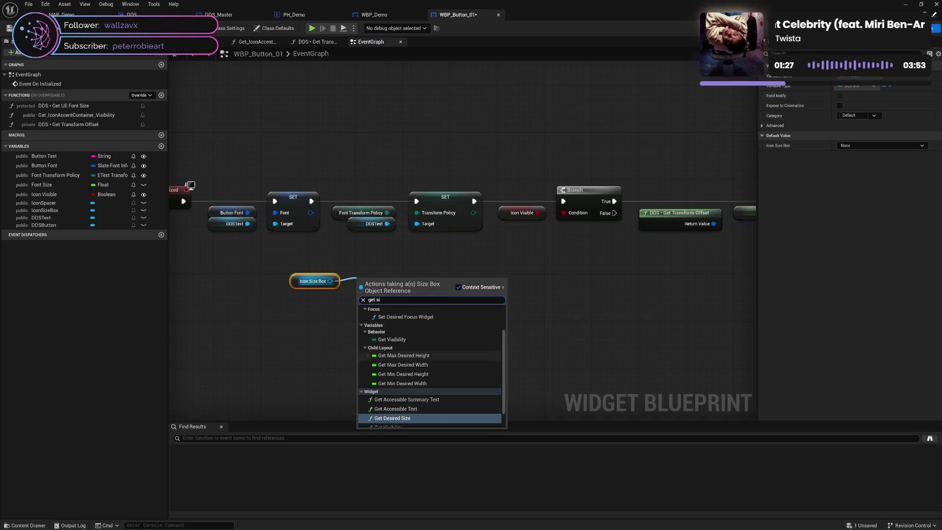
Step: Browse the Variables actions' Layout, Child Layout, Navigation and Localization groups
scroll(427, 389, "down", 10)
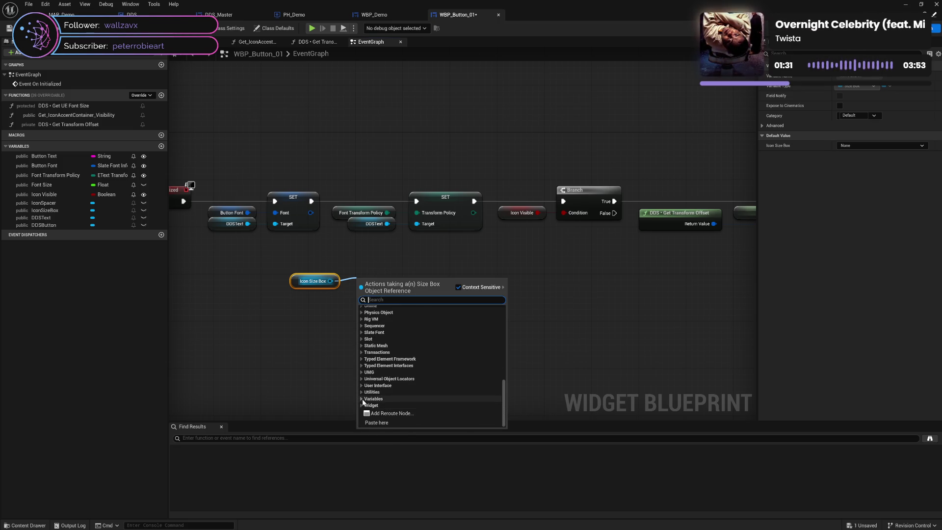
left_click(374, 399)
scroll(432, 387, "down", 3)
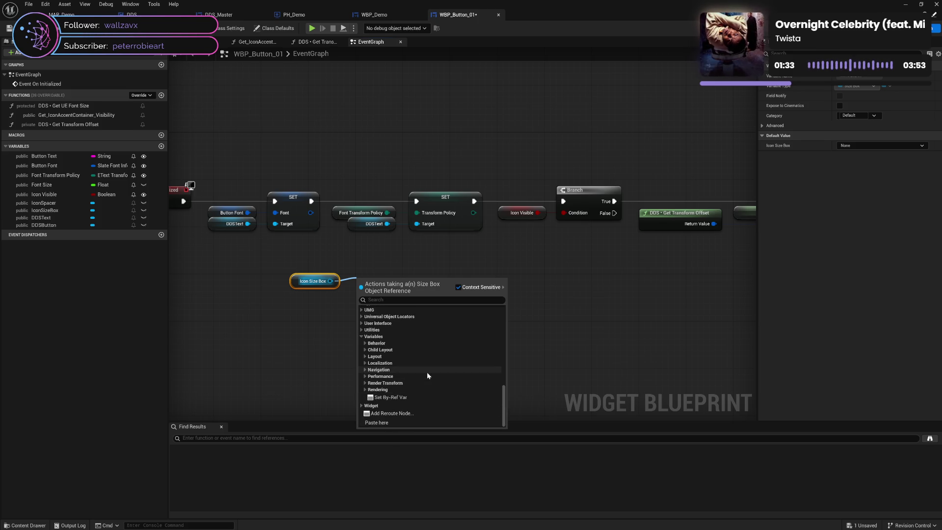
left_click(365, 357)
left_click(365, 357)
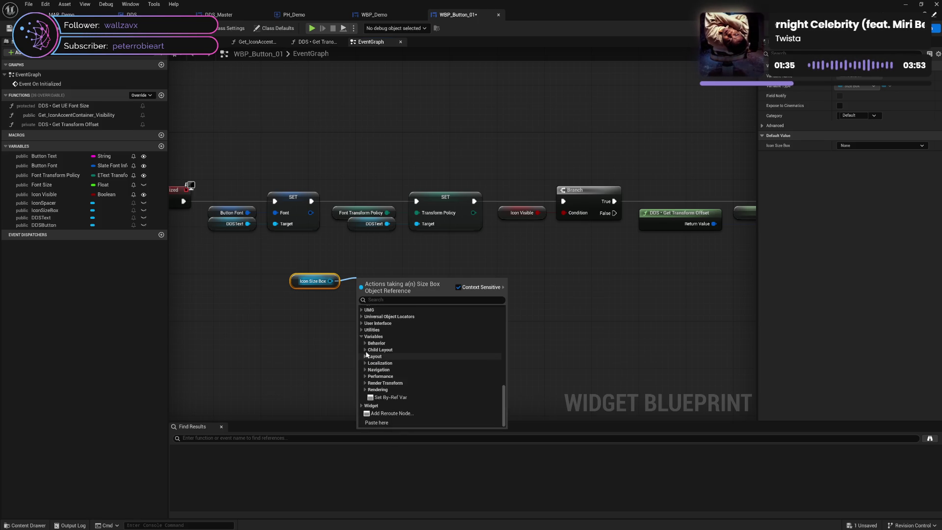
left_click(365, 350)
scroll(478, 376, "down", 1)
scroll(478, 376, "down", 5)
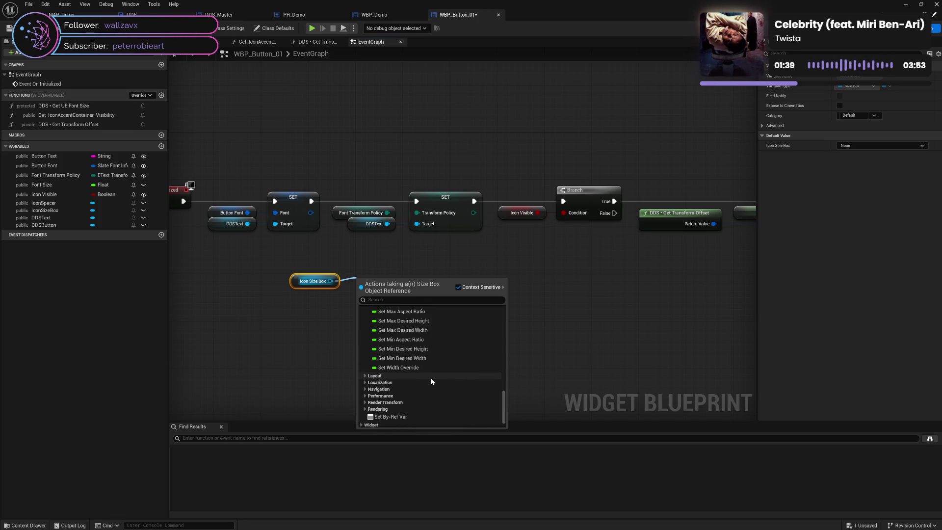
left_click(365, 389)
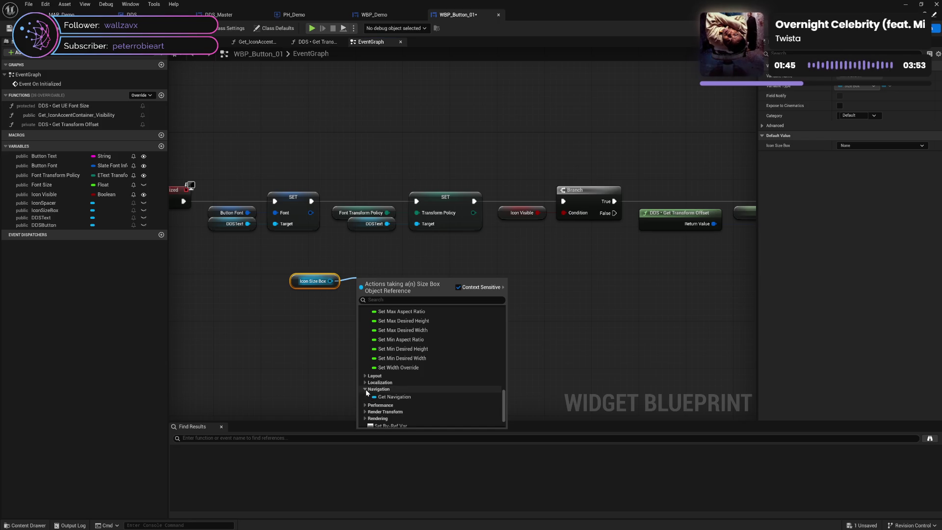
left_click(365, 389)
left_click(366, 382)
left_click(366, 383)
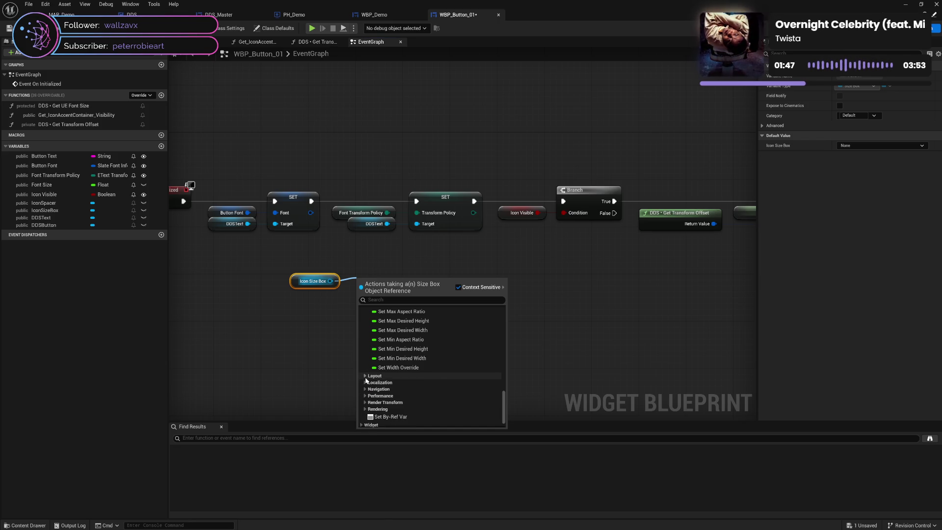
scroll(427, 373, "up", 4)
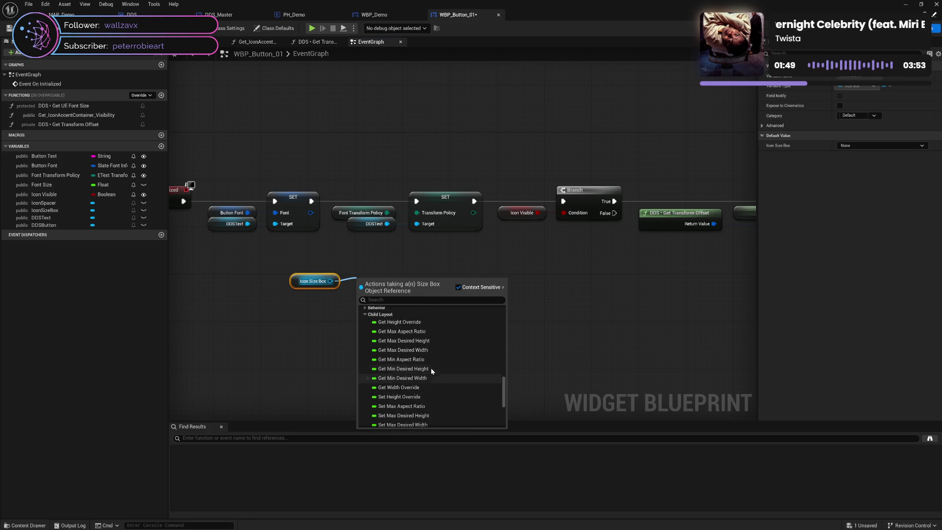
scroll(431, 372, "up", 2)
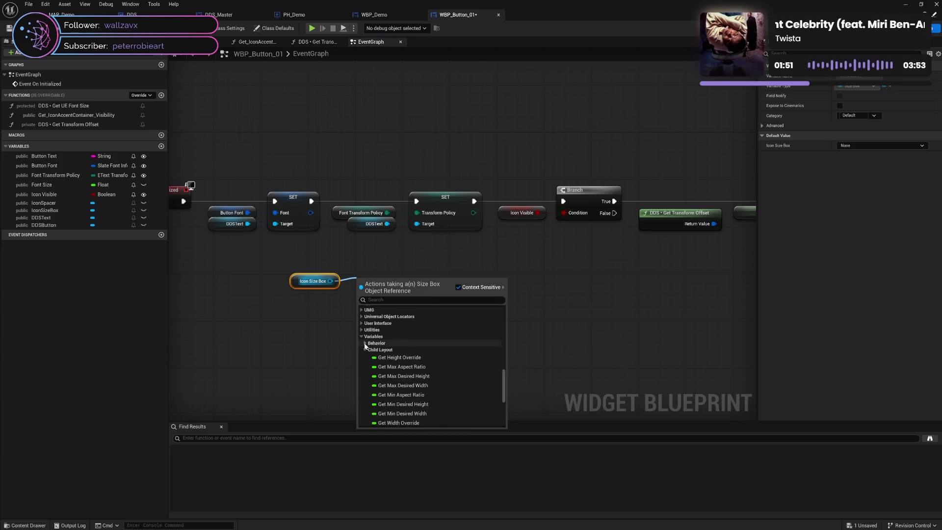
Step: Look through the Behavior, Layout and Child Layout variable groups in the action list
left_click(365, 343)
scroll(491, 366, "down", 1)
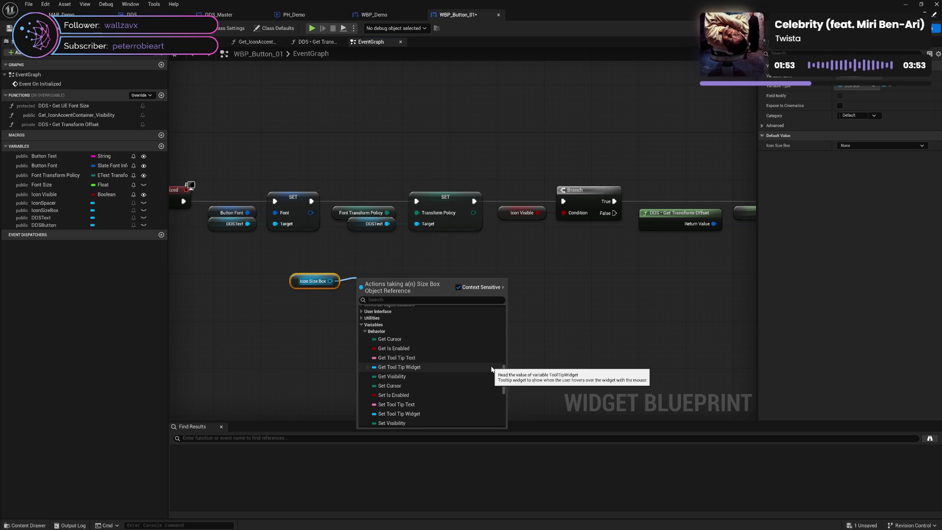
scroll(491, 368, "down", 3)
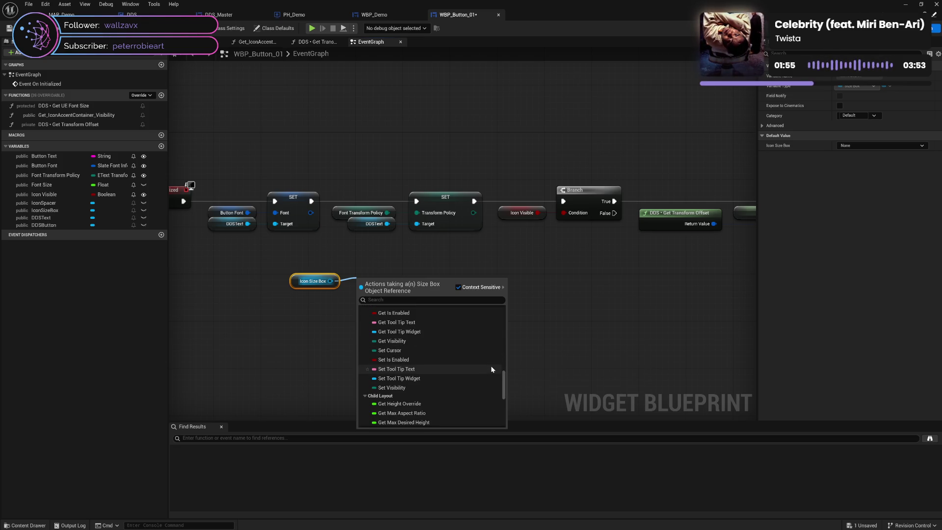
scroll(490, 366, "up", 3)
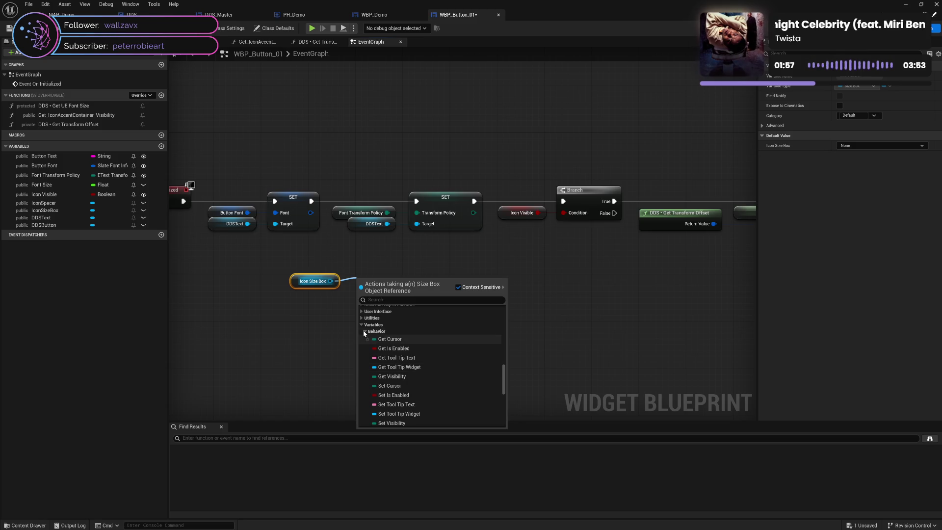
left_click(363, 331)
left_click(364, 338)
left_click(364, 338)
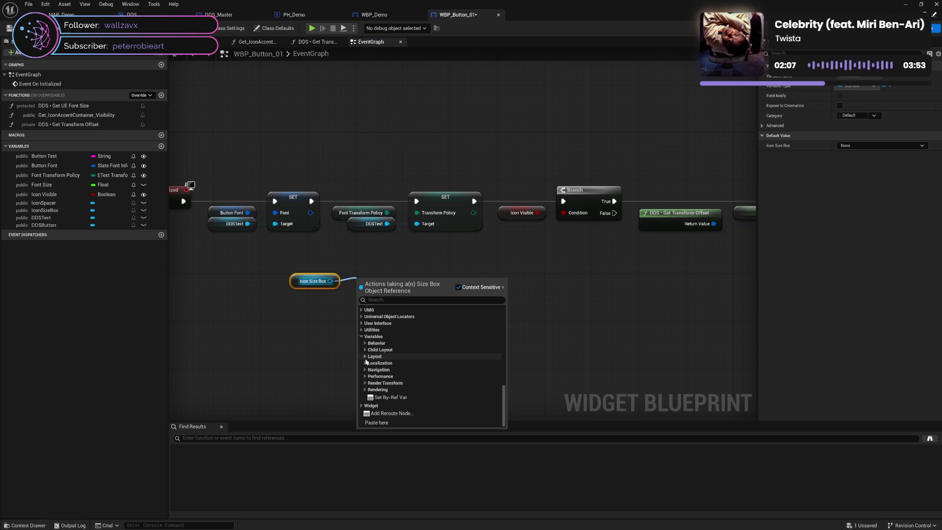
left_click(365, 357)
left_click(366, 356)
left_click(366, 350)
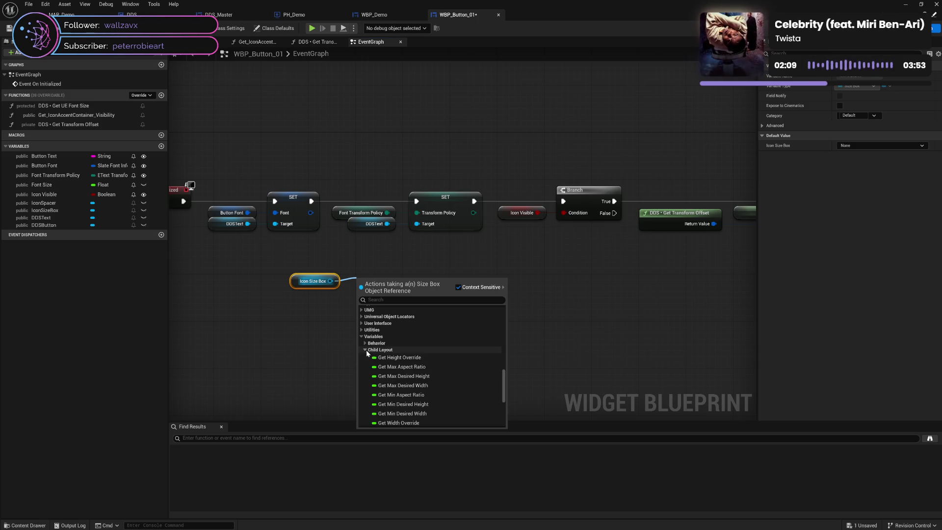
scroll(476, 376, "down", 2)
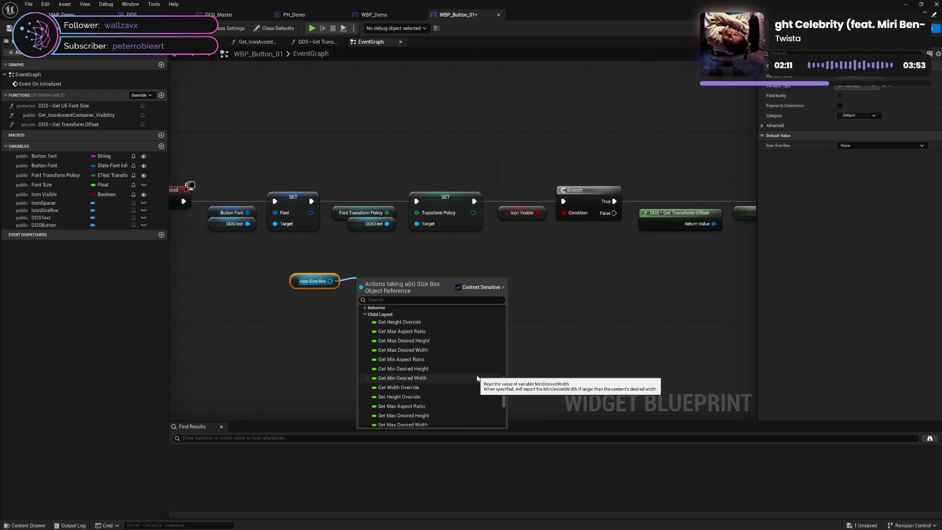
scroll(476, 378, "down", 1)
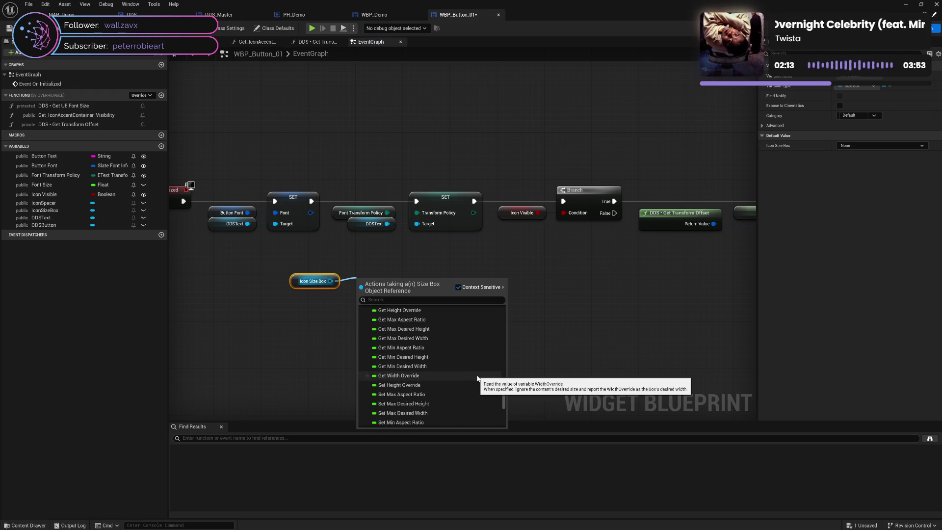
scroll(477, 377, "down", 1)
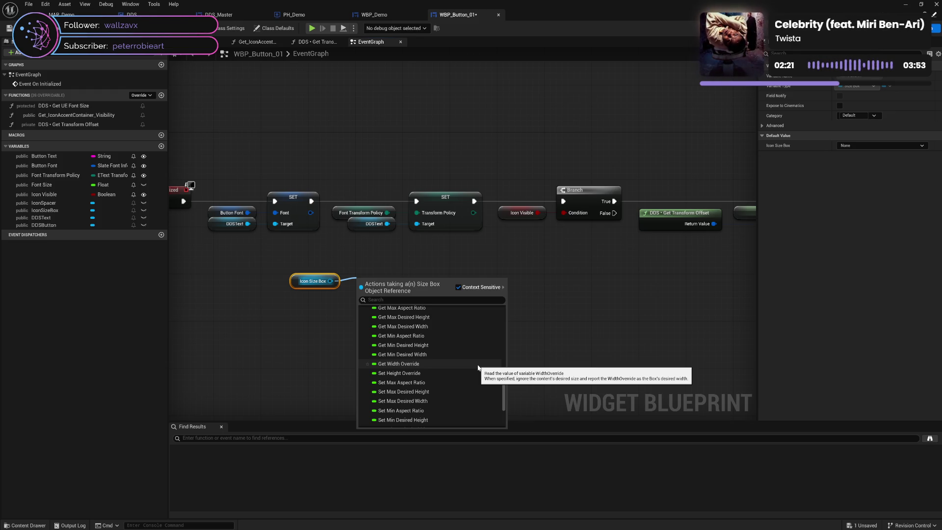
scroll(478, 368, "up", 3)
scroll(478, 368, "up", 3)
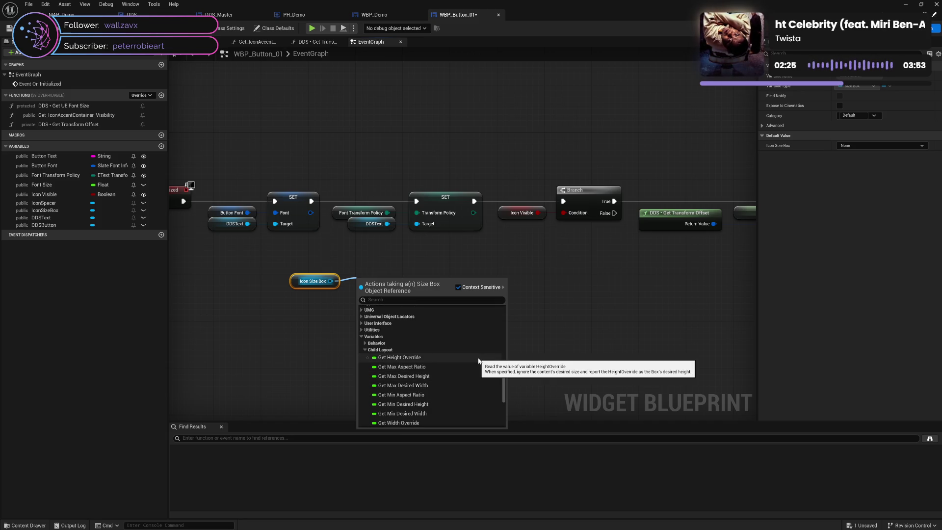
scroll(478, 361, "down", 1)
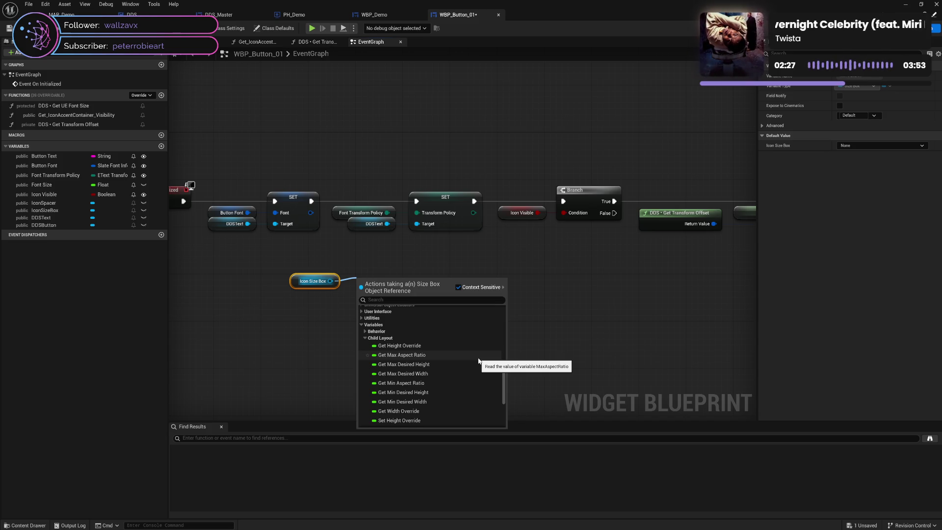
scroll(478, 361, "down", 1)
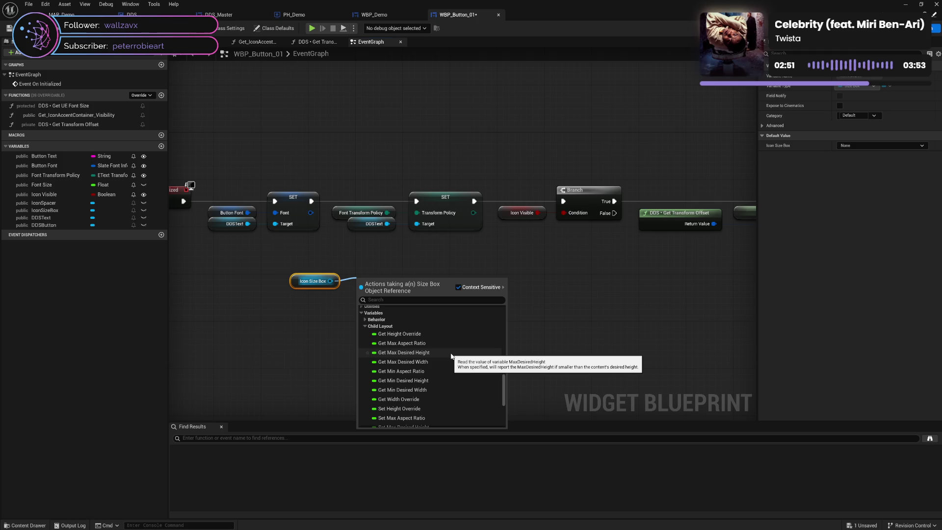
scroll(452, 354, "down", 5)
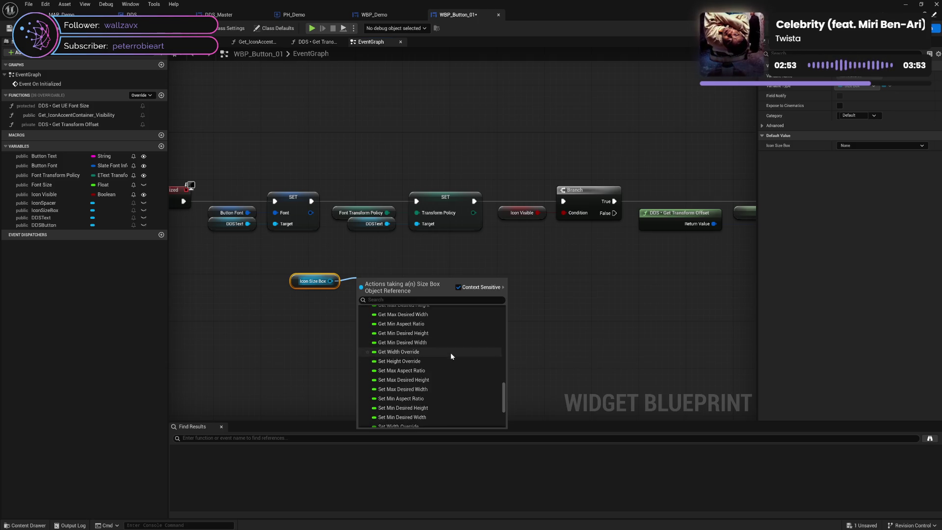
Step: Dismiss the action list without adding anything and return to WBP_Button_01's event graph
left_click(605, 362)
left_click(371, 14)
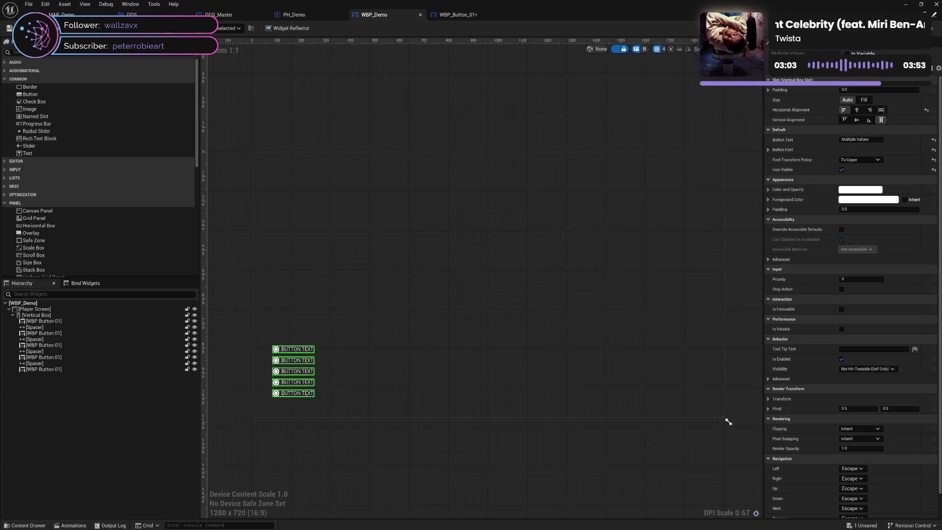
left_click(460, 14)
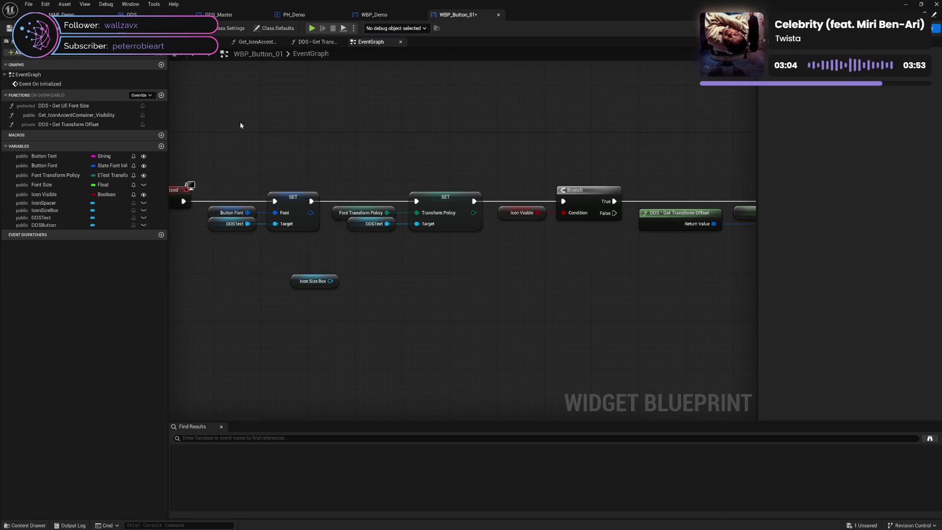
Step: Put Button Text, Button Font and Icon Visible in a new 'Button Settings' category
left_click(62, 157)
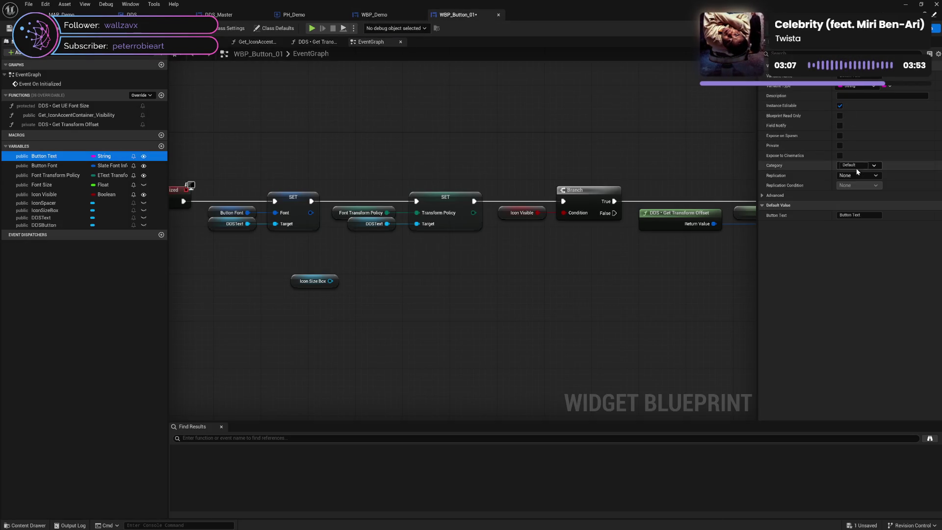
left_click(851, 165)
type("But")
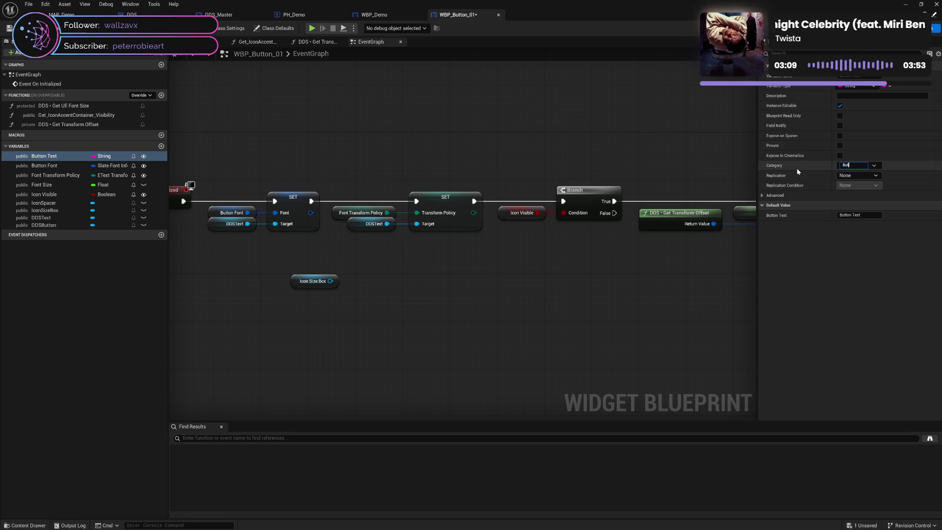
type("ton Settings")
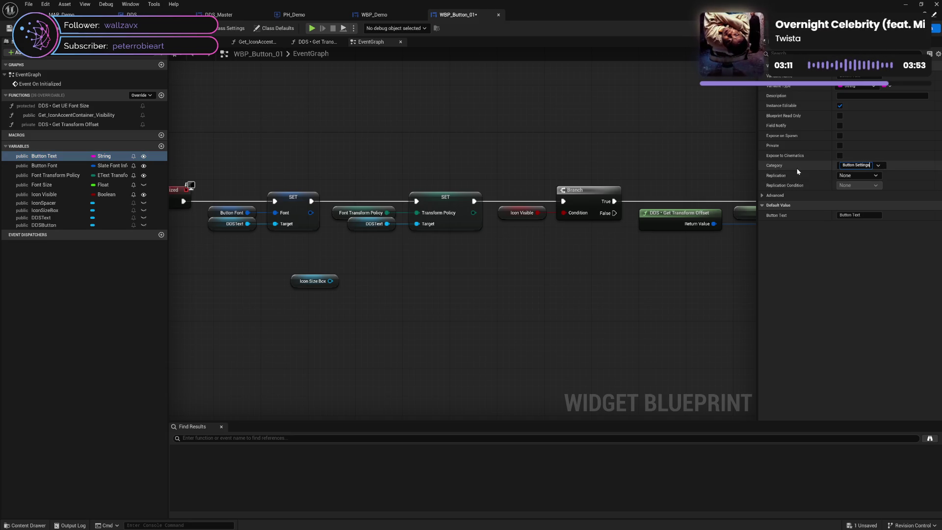
key("Return")
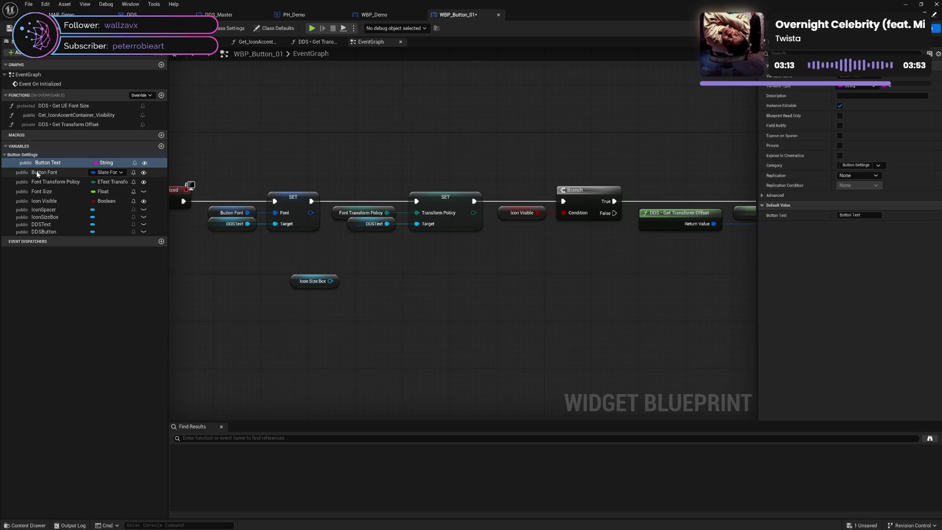
mouse_move(17, 174)
left_mouse_down()
mouse_move(30, 162)
mouse_move(39, 170)
mouse_move(34, 157)
left_mouse_up()
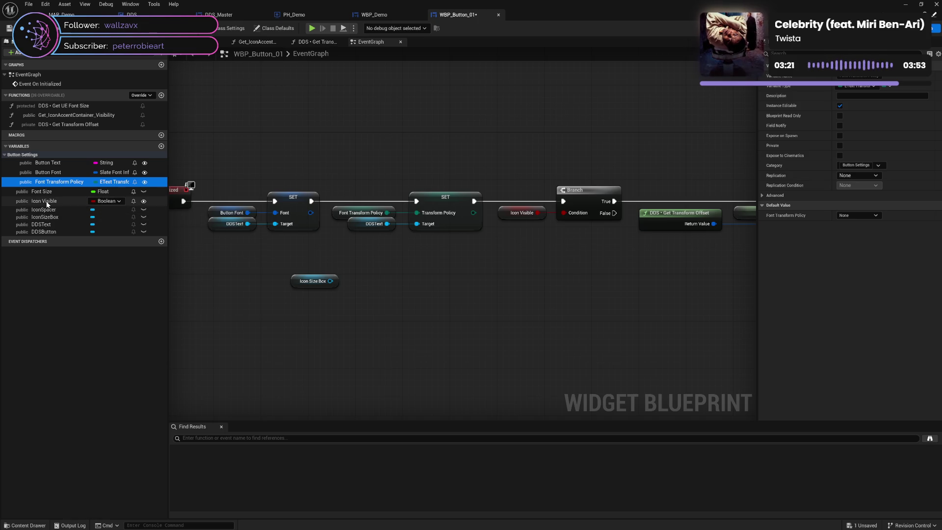
left_click_drag(49, 201, 29, 157)
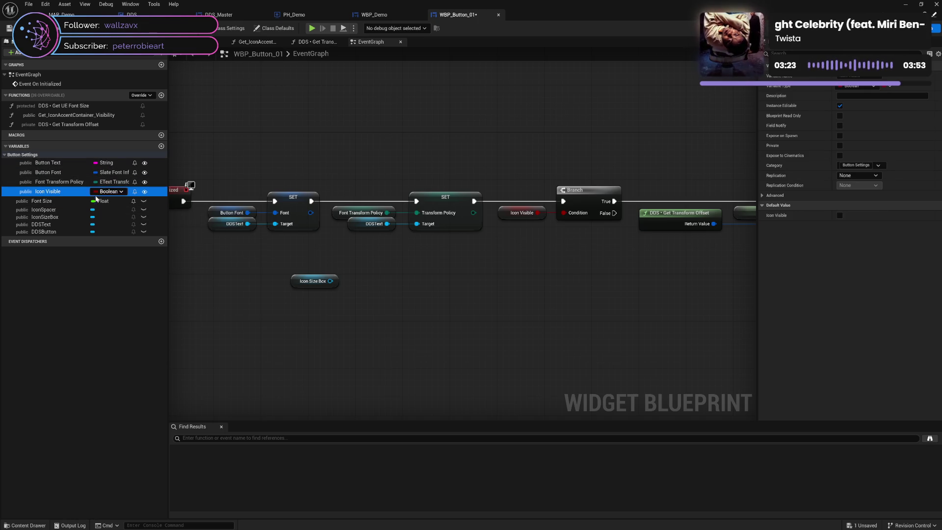
Step: Delete the Font Size variable and save the blueprint
left_click(59, 204)
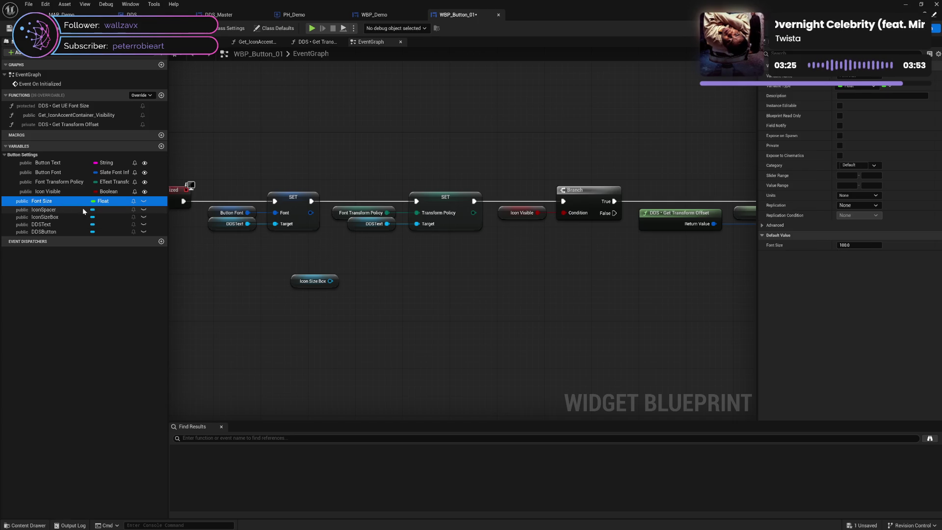
left_click(62, 210)
left_click(63, 203)
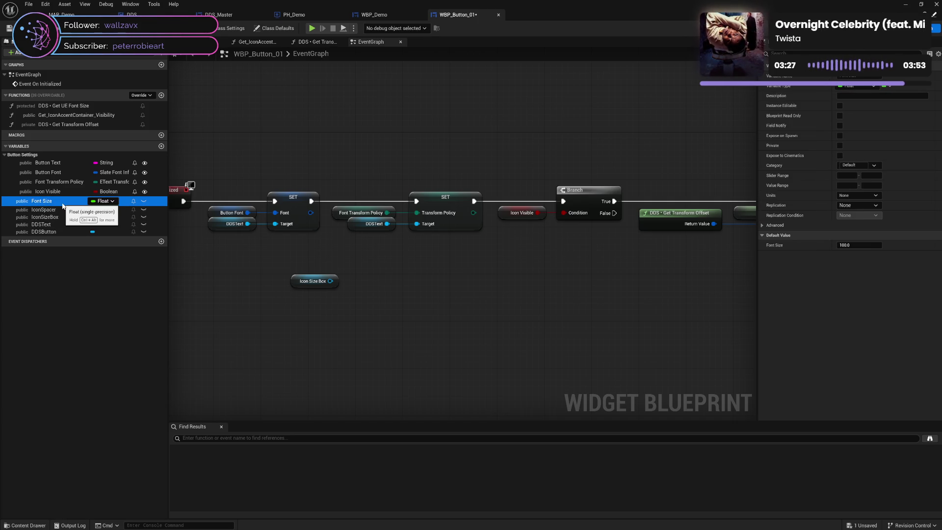
key("Delete")
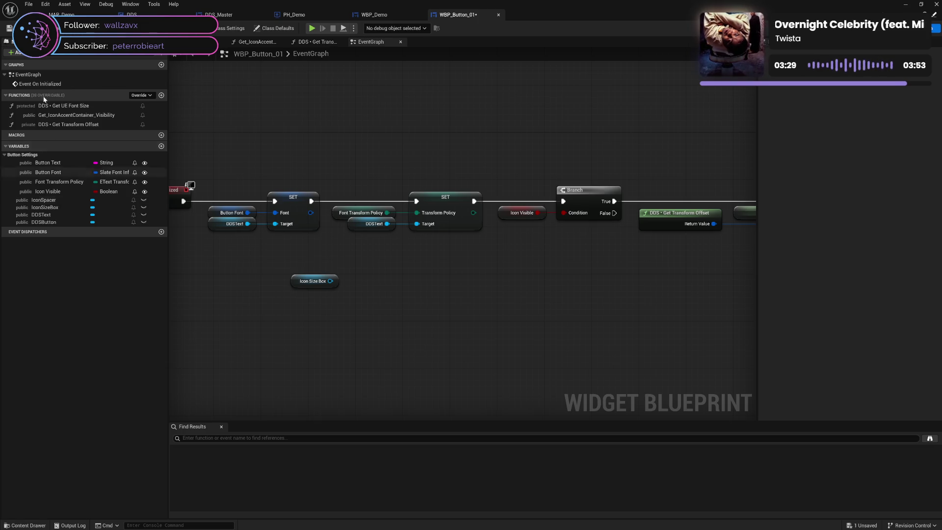
key("ctrl+s")
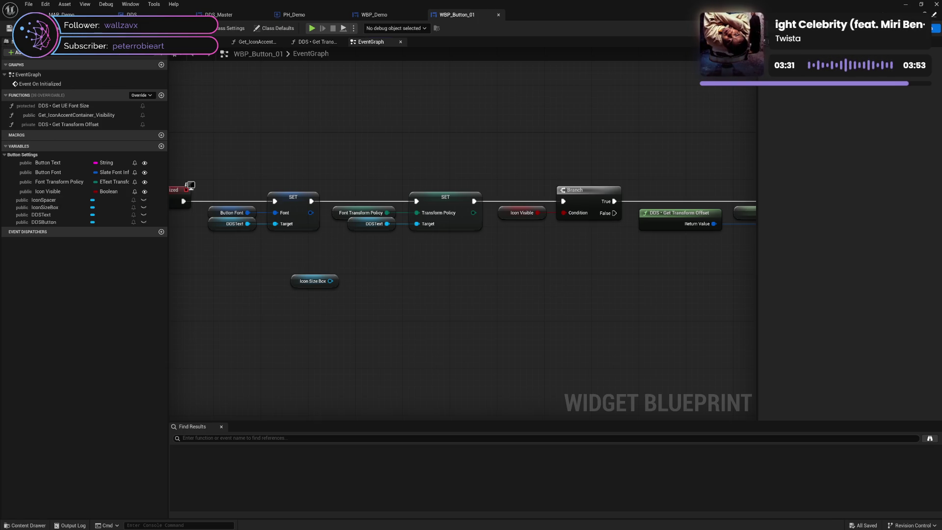
left_click_drag(365, 135, 417, 121)
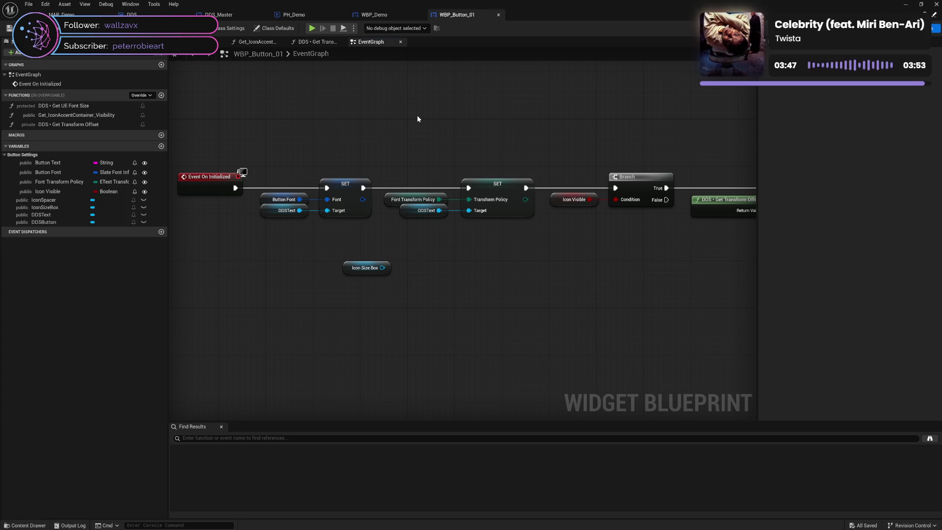
left_click(63, 182)
left_click(59, 163)
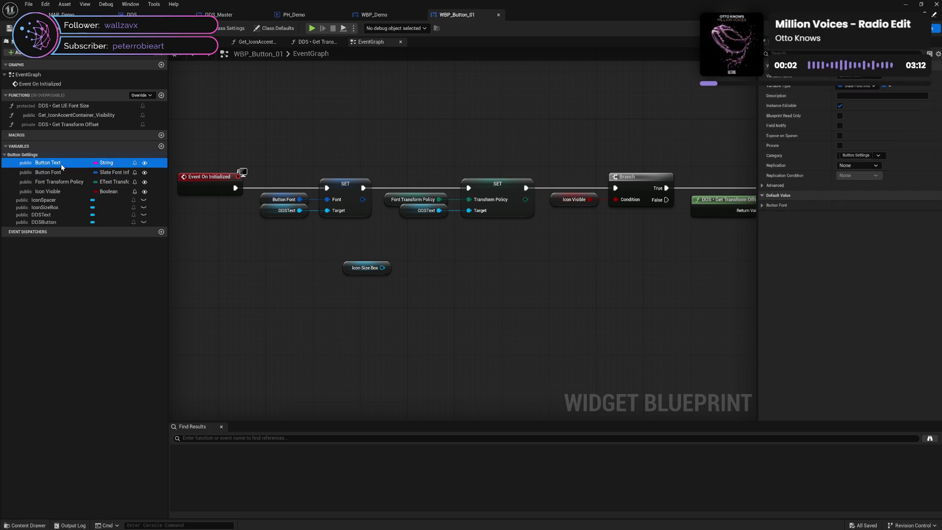
left_click(58, 192)
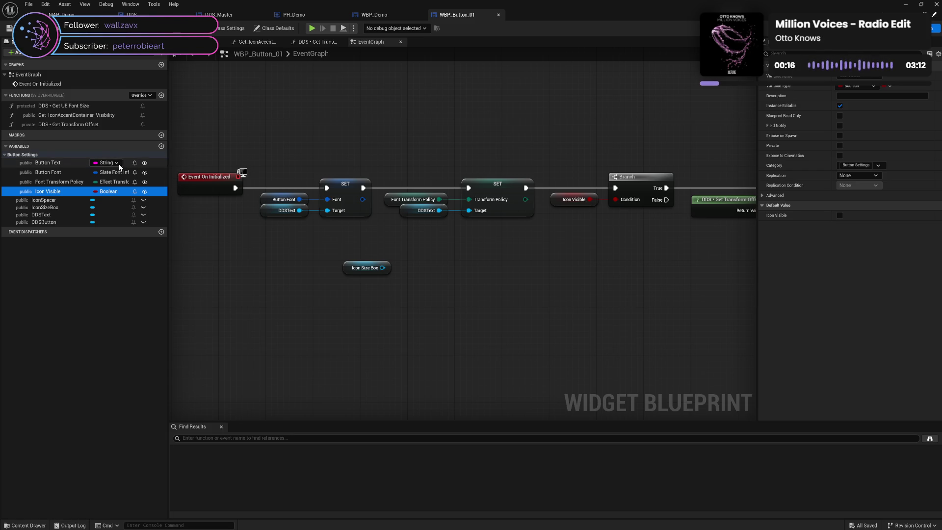
left_click(161, 147)
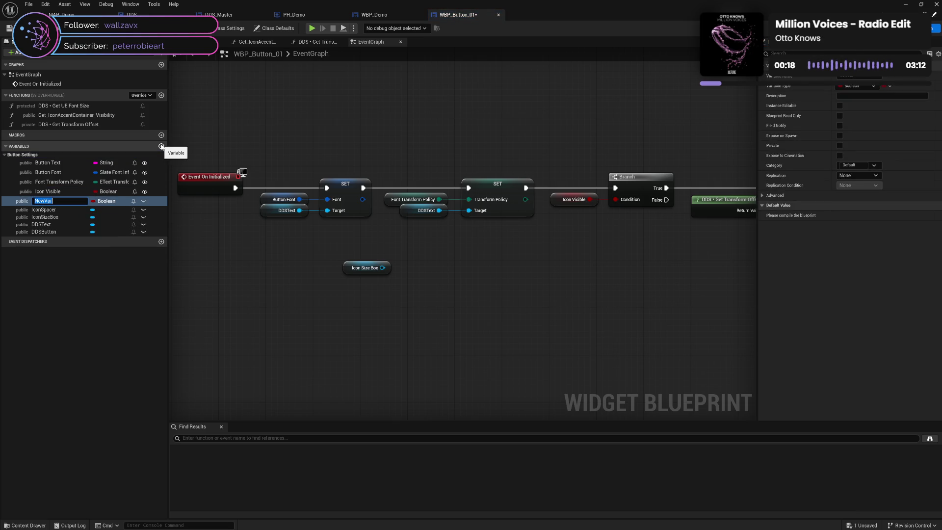
Step: Name the new variable Icon Size and make it a Vector 2D
type("Icon Size")
key("Return")
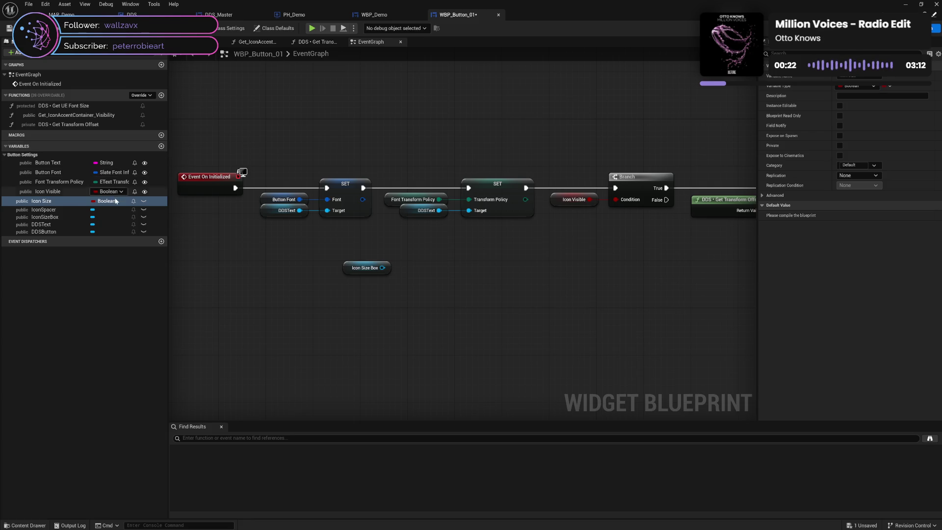
left_click(110, 202)
type("v")
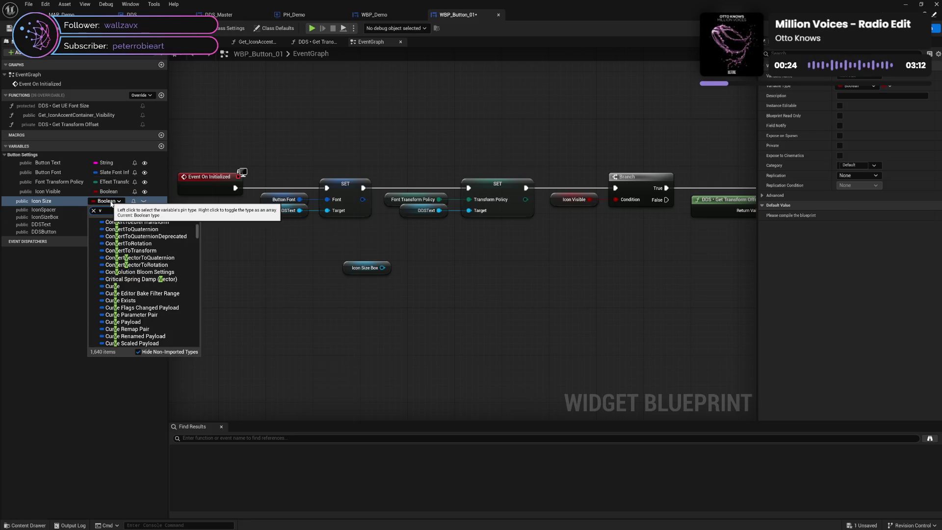
type("ec 2d")
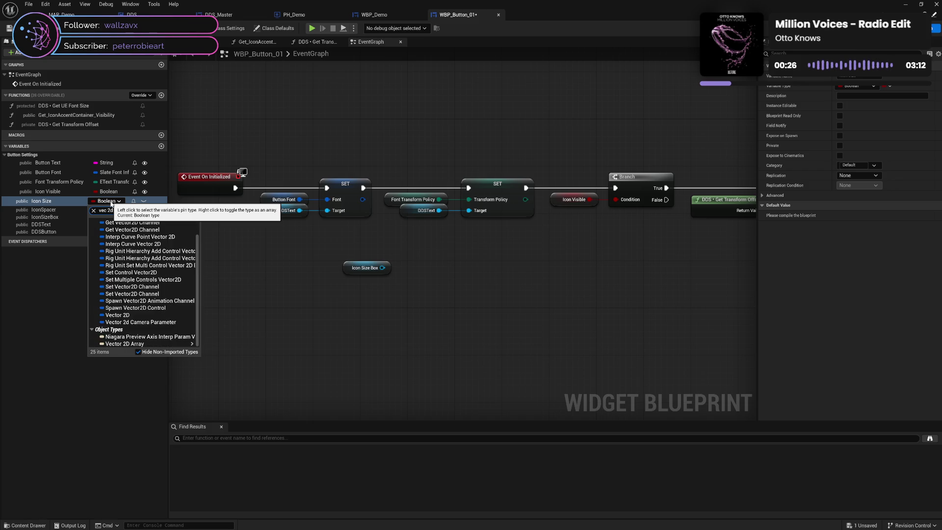
left_click(131, 316)
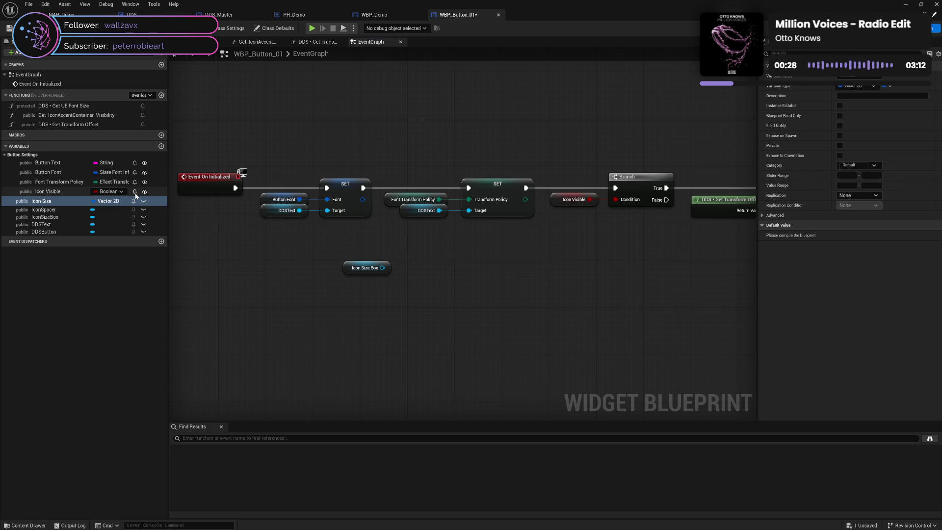
Step: Move Icon Size into Button Settings, make it instance editable, and compile and save
left_click_drag(47, 201, 32, 155)
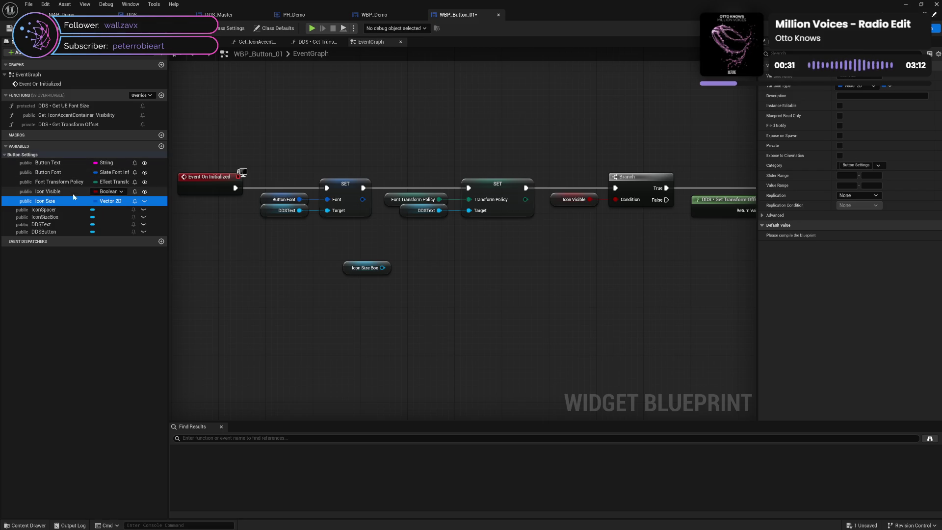
left_click(205, 249)
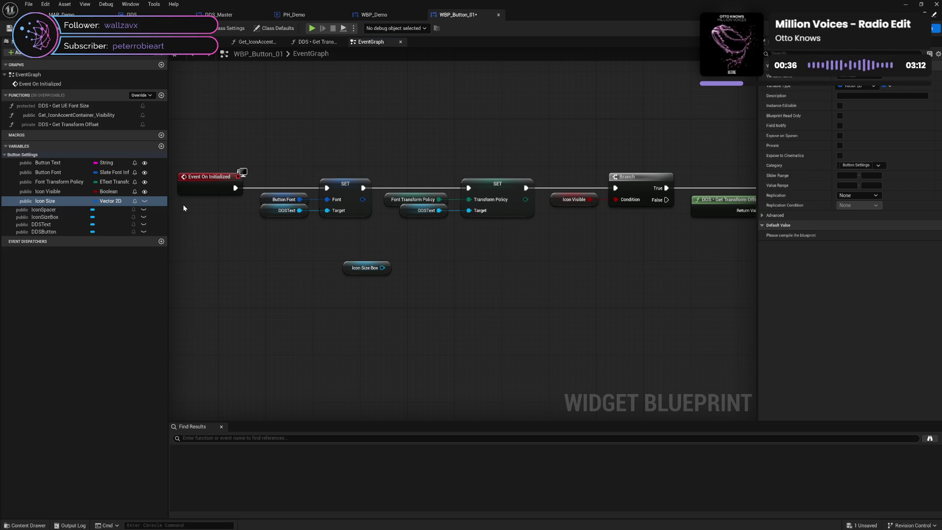
left_click(144, 201)
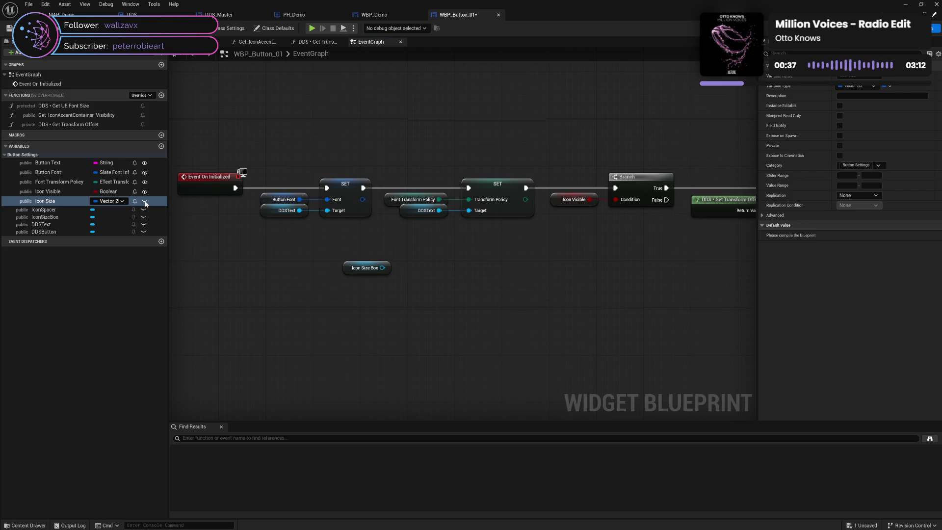
left_click(60, 32)
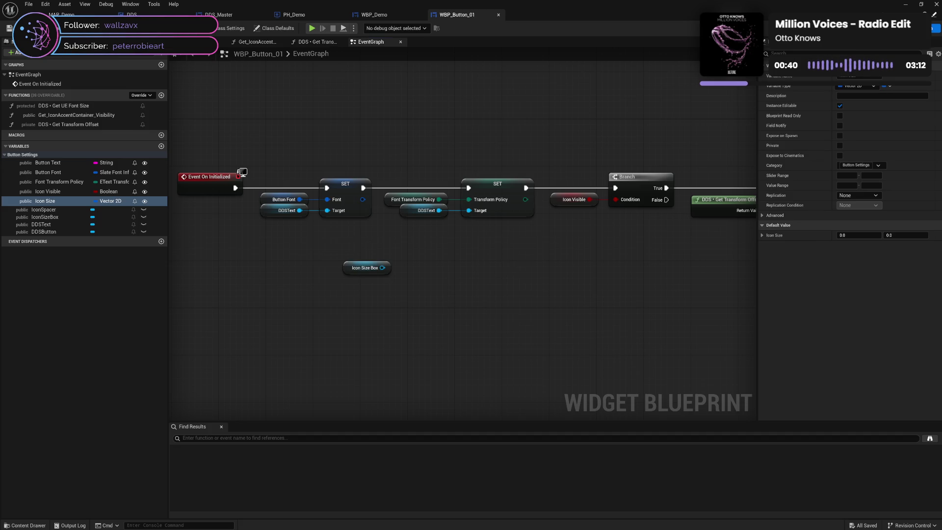
left_click(910, 28)
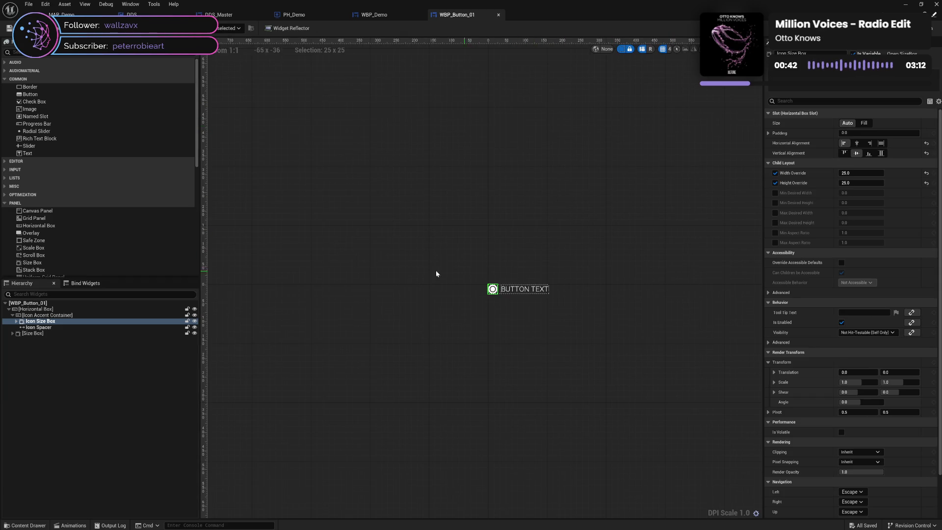
Step: Expand Icon Size Box and its Overlay in the Hierarchy and inspect the Icon Spacer
left_click(17, 320)
left_click(50, 327)
left_click(20, 328)
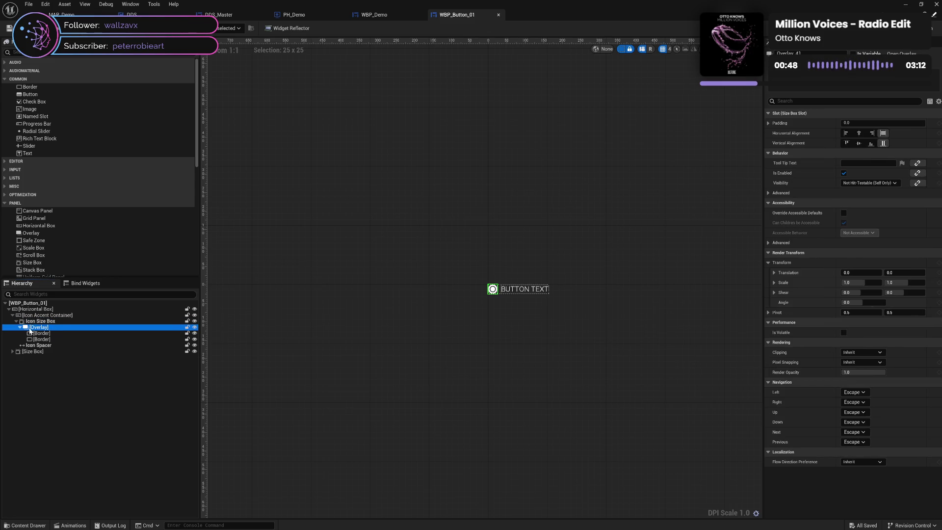
left_click(42, 333)
left_click(49, 346)
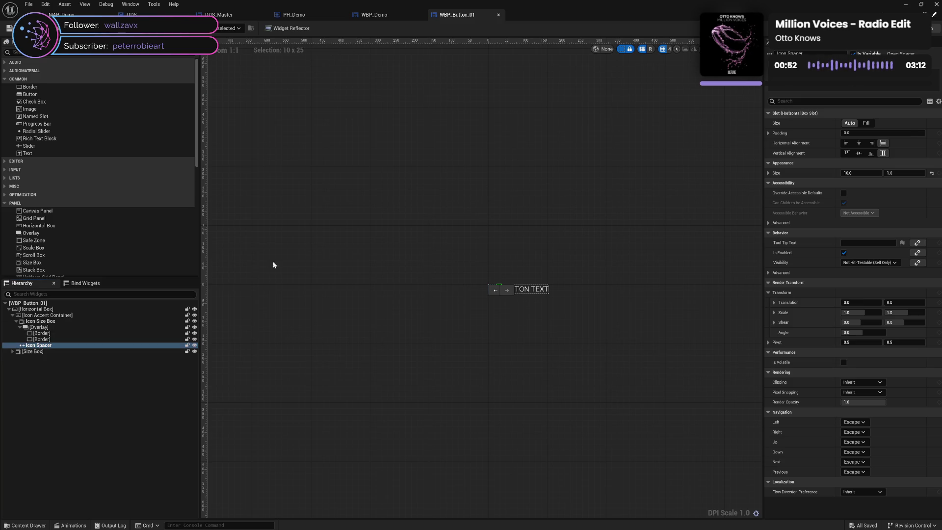
key("shift+F4")
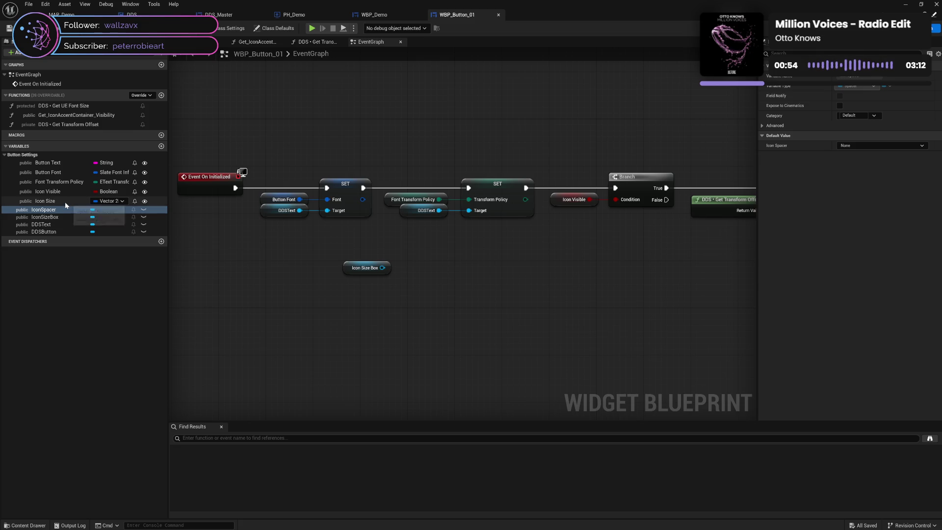
Step: Duplicate Icon Size as a new Float variable named Icon Gap
left_click(65, 201)
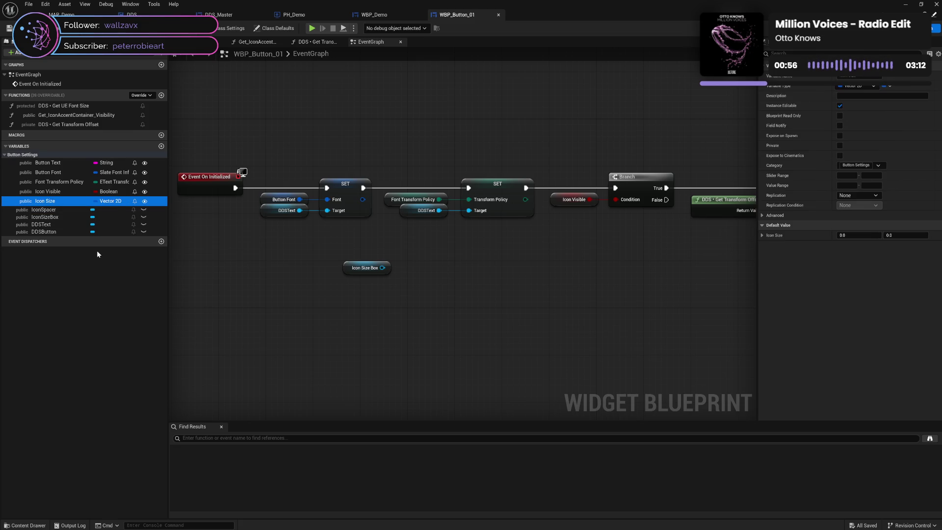
key("ctrl+d")
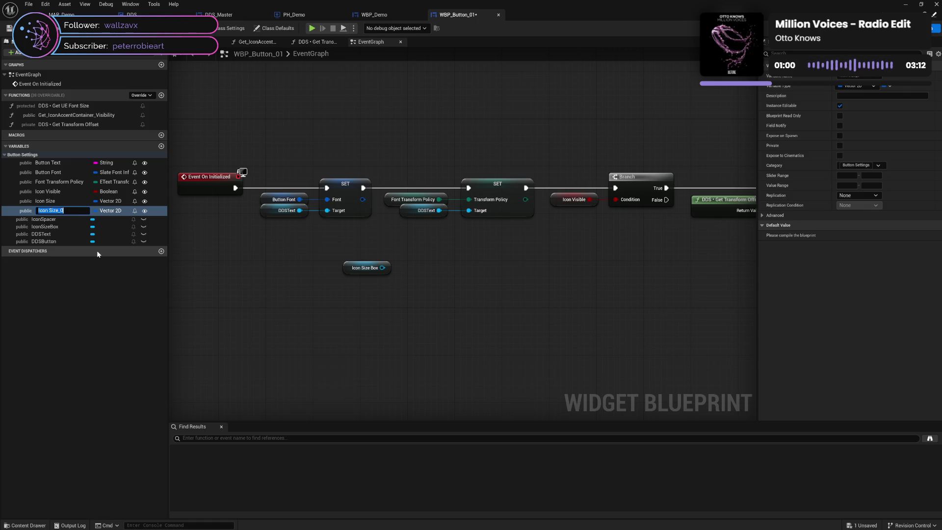
type("Sp")
type("ap")
key("ctrl+BackSpace")
type("Icon")
type(" Gap")
key("Return")
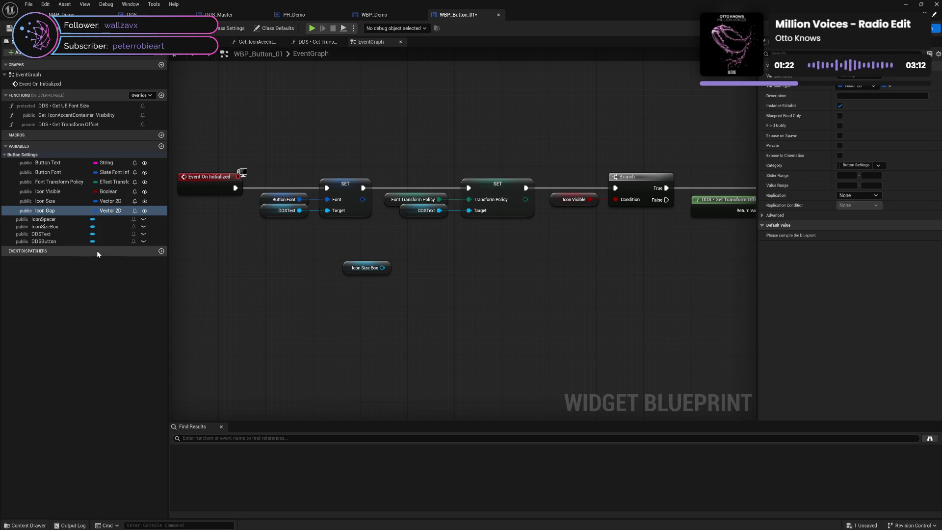
left_click(109, 210)
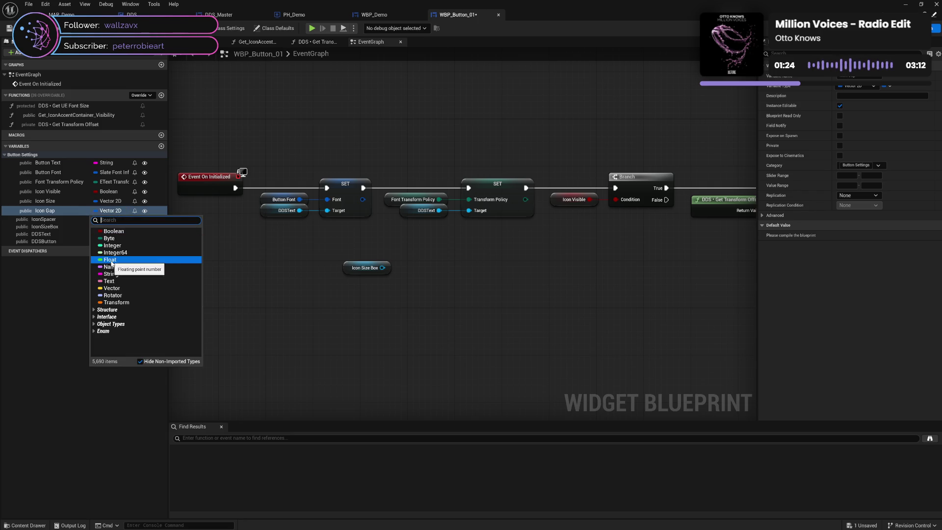
left_click(110, 259)
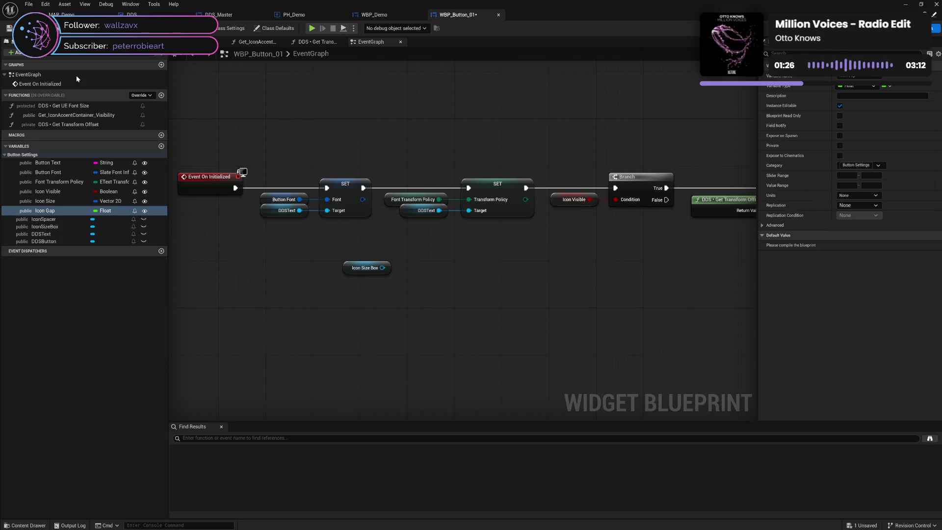
Step: Compile and save the button blueprint, then check the result in WBP_Demo
key("F7")
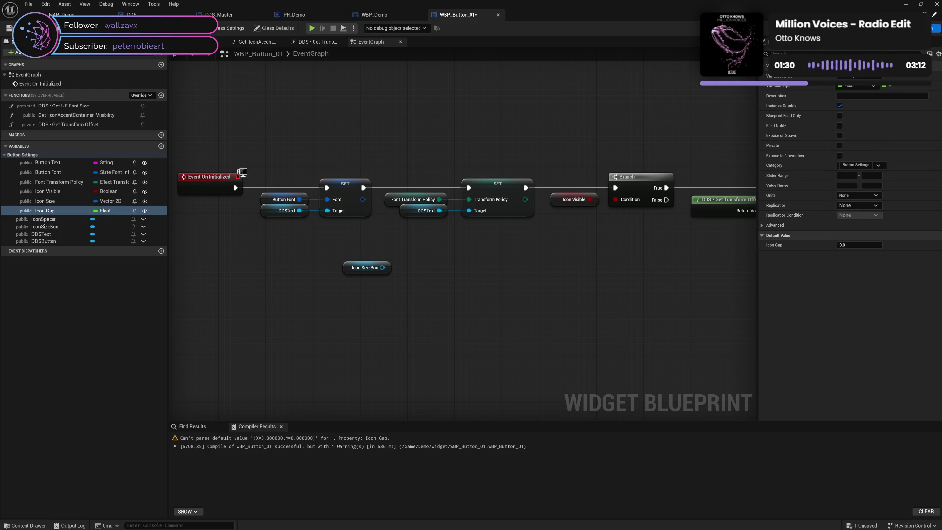
key("ctrl+s")
left_click(381, 14)
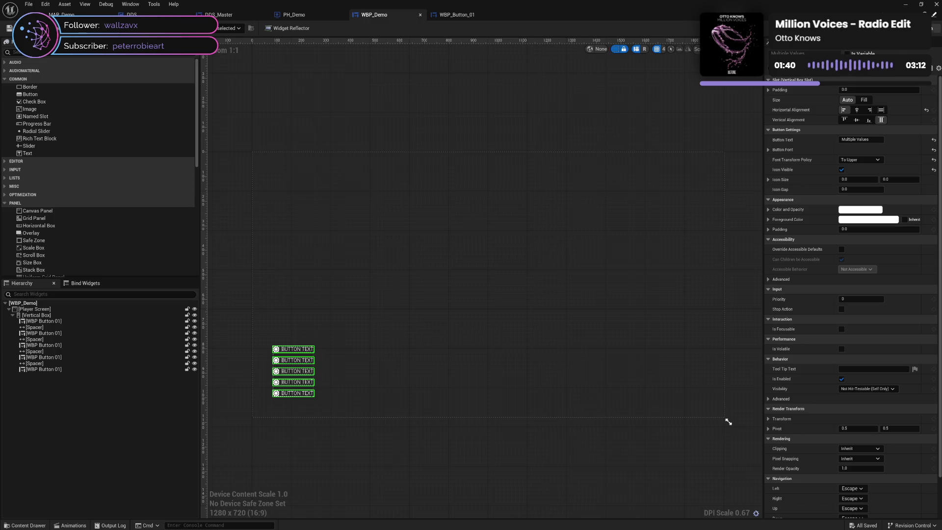
Step: Leave the WBP_Demo designer and go back to WBP_Button_01's Event Graph
left_click(464, 15)
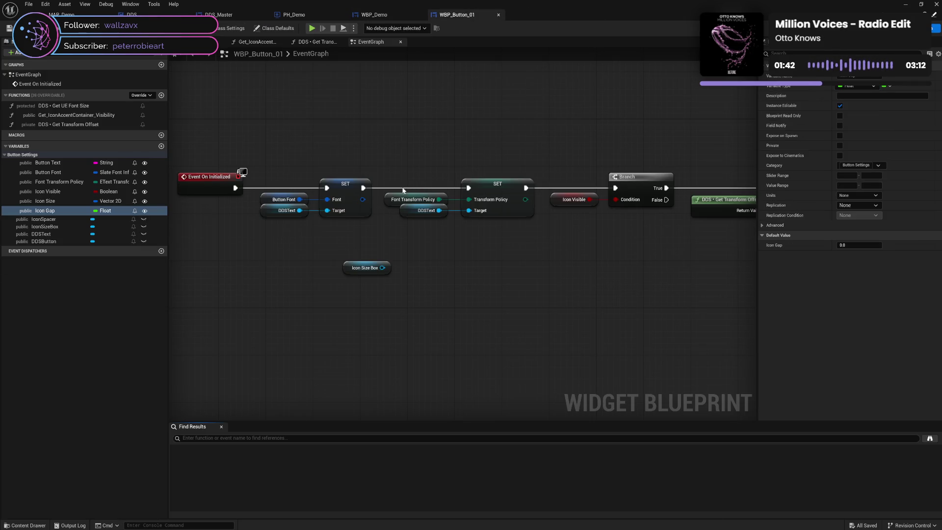
Step: Add an Icon Size getter and a Set Width Override node for Icon Size Box
left_click(49, 201)
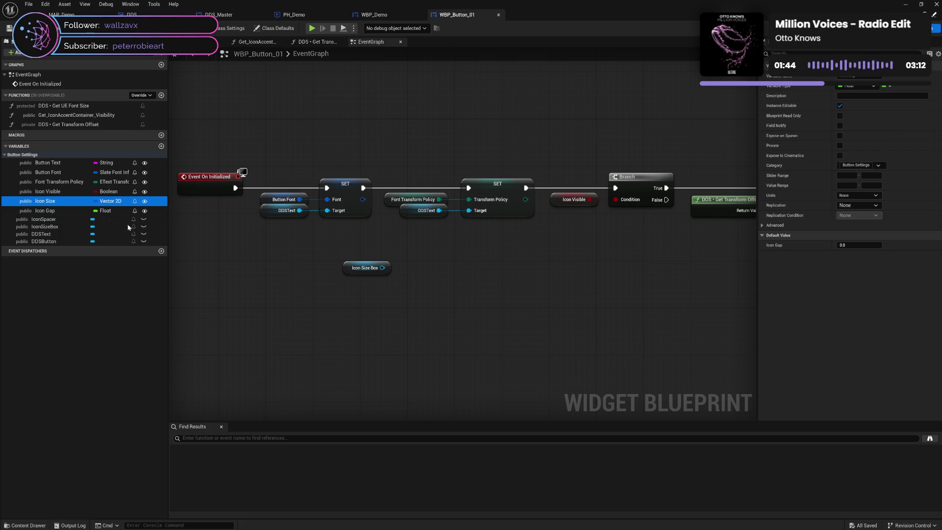
mouse_move(123, 202)
left_mouse_down()
mouse_move(398, 292)
mouse_move(430, 271)
left_mouse_up()
left_click(415, 304)
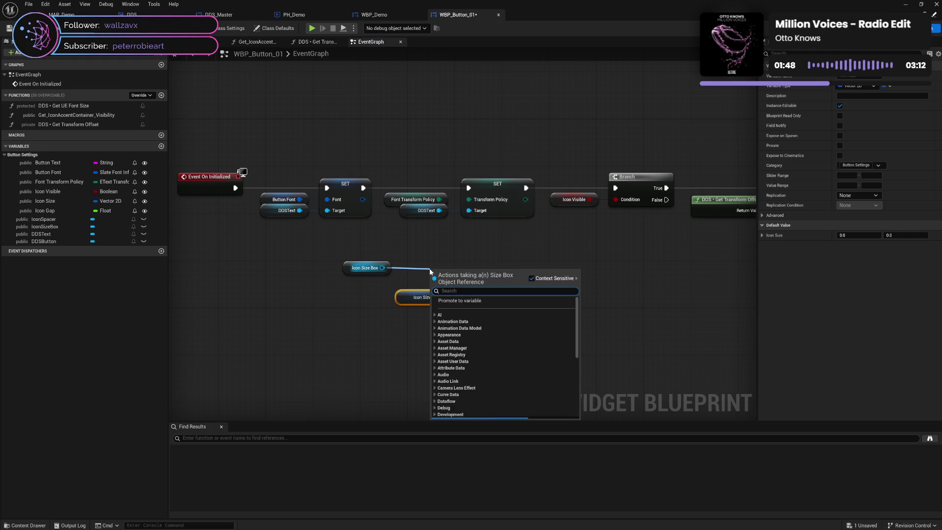
type("set ")
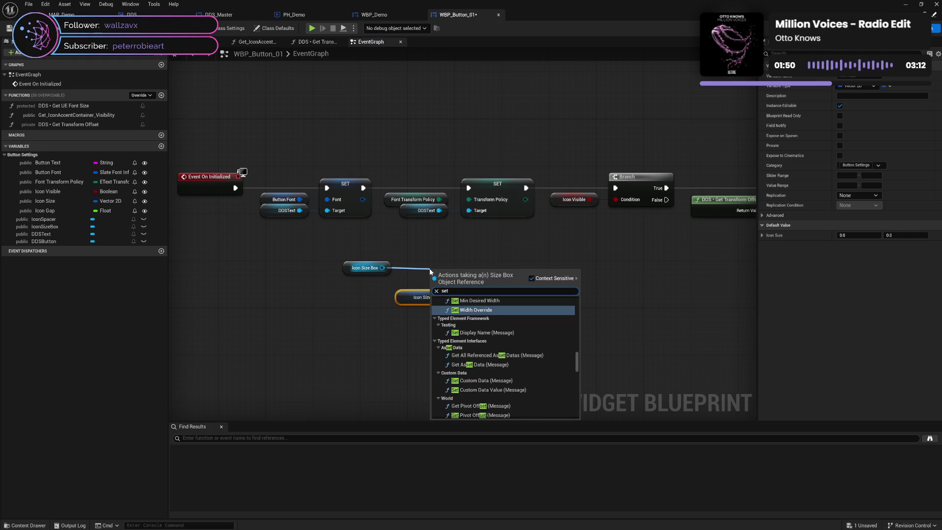
type("wi")
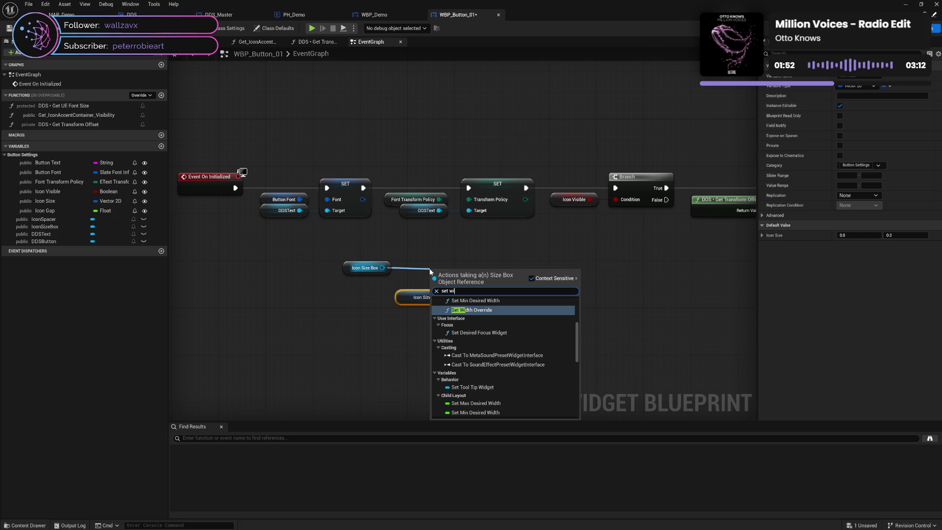
type("dt")
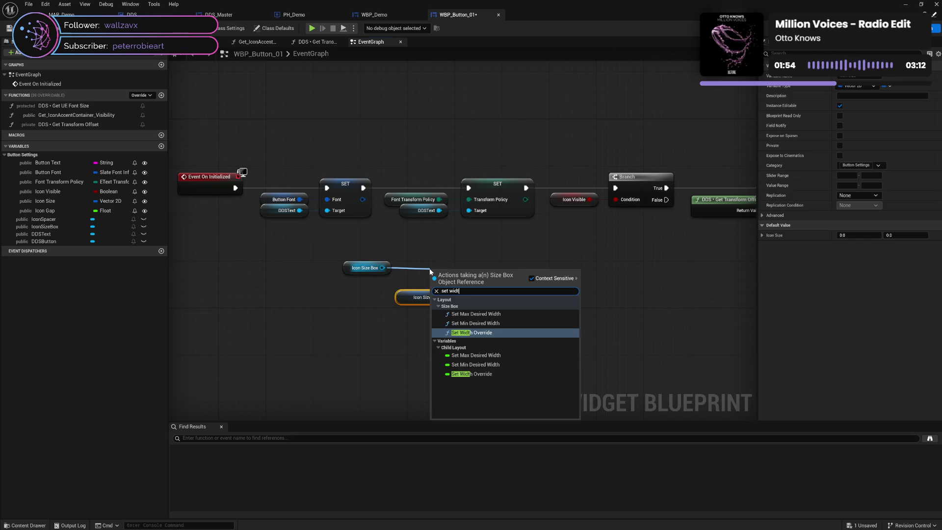
left_click(487, 376)
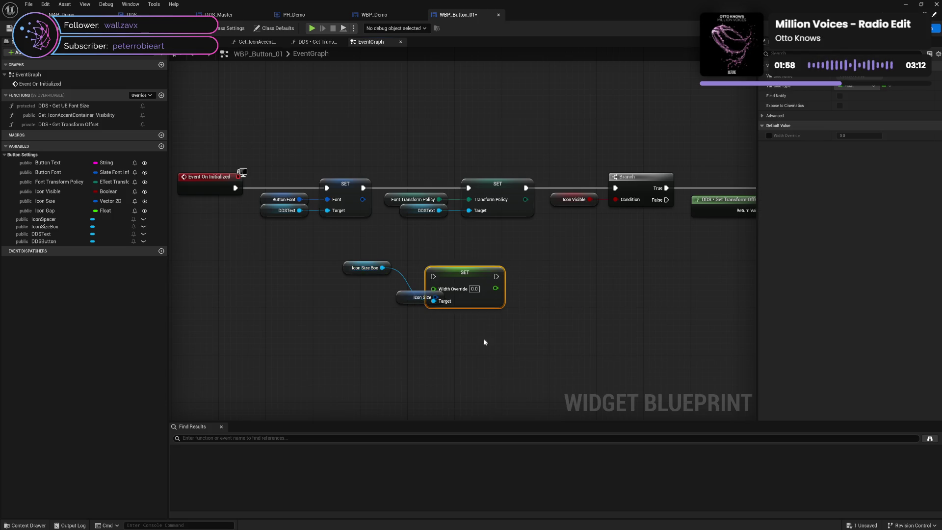
mouse_move(464, 275)
left_mouse_down()
mouse_move(522, 248)
mouse_move(510, 242)
left_mouse_up()
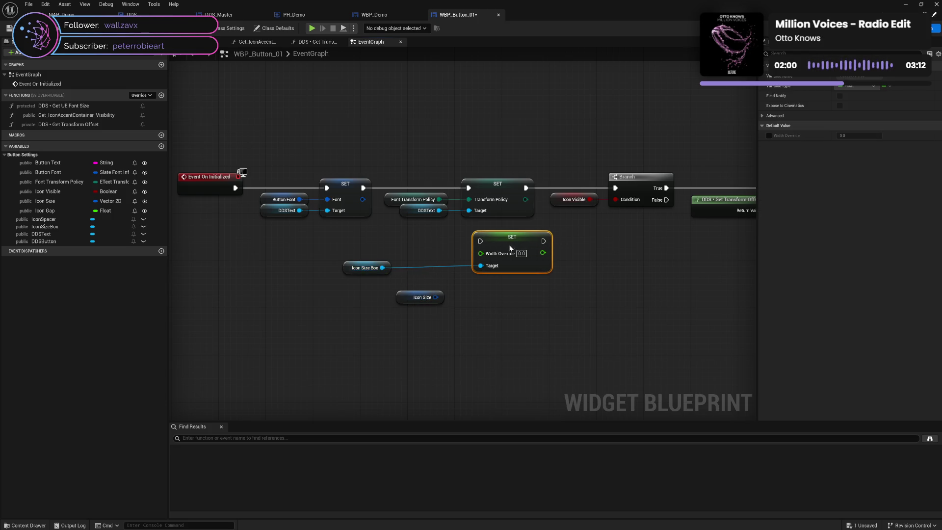
Step: Split Icon Size with a Break Vector 2D node placed beside it
left_click_drag(436, 297, 461, 316)
type("break")
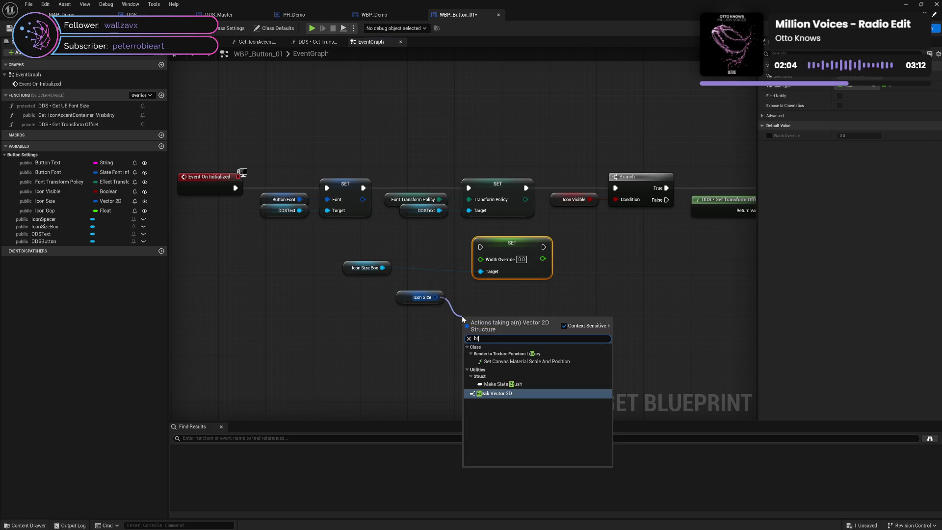
left_click(494, 384)
mouse_move(494, 322)
left_mouse_down()
mouse_move(483, 299)
mouse_move(506, 275)
mouse_move(495, 260)
left_mouse_up()
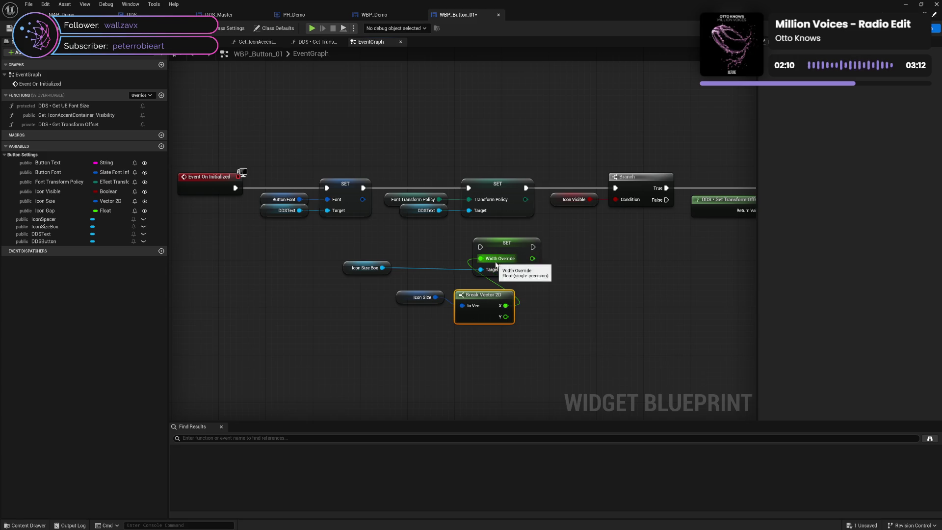
Step: Add a Set Height Override for Icon Size Box, fed by Break Vector 2D's Y
left_click(349, 269)
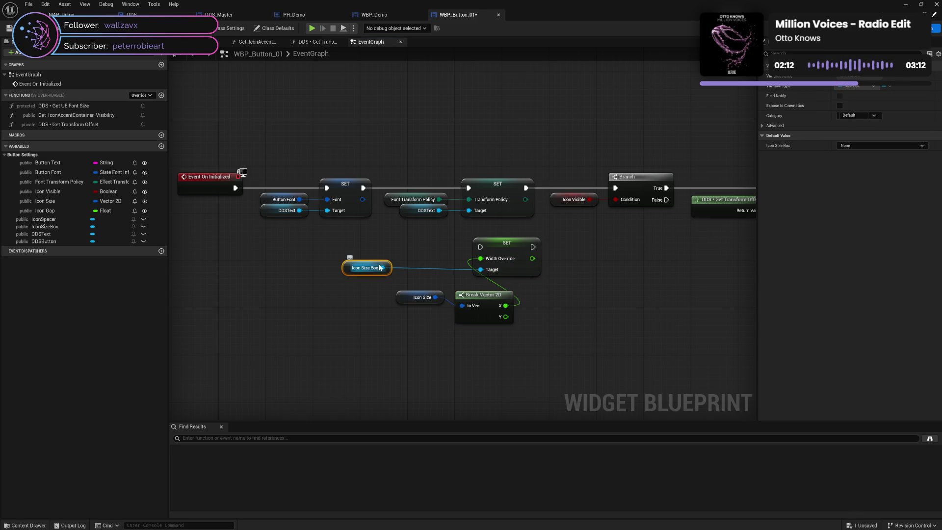
left_click_drag(382, 268, 489, 365)
type("se")
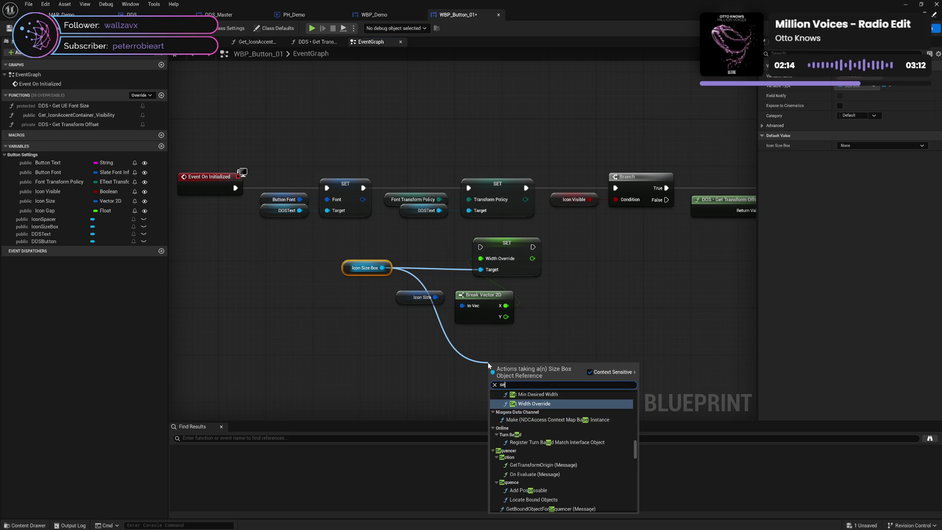
type("t hei")
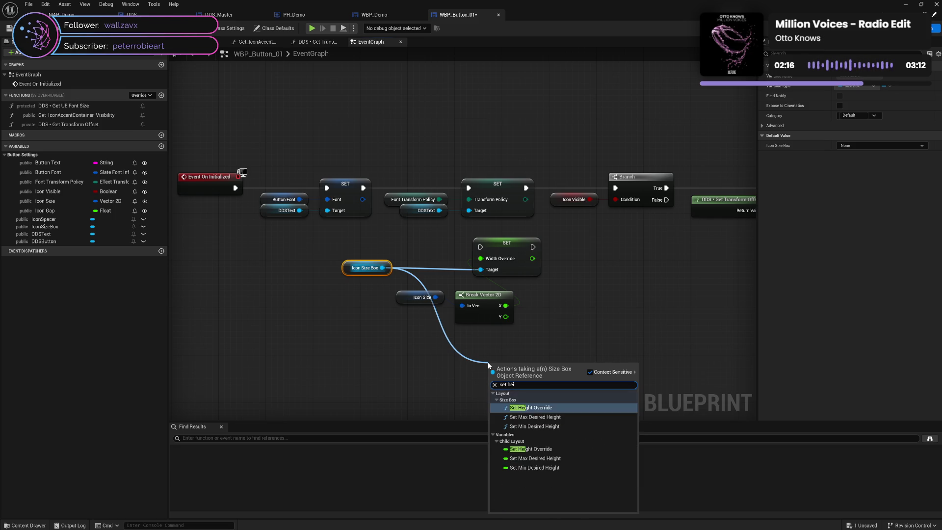
left_click(530, 449)
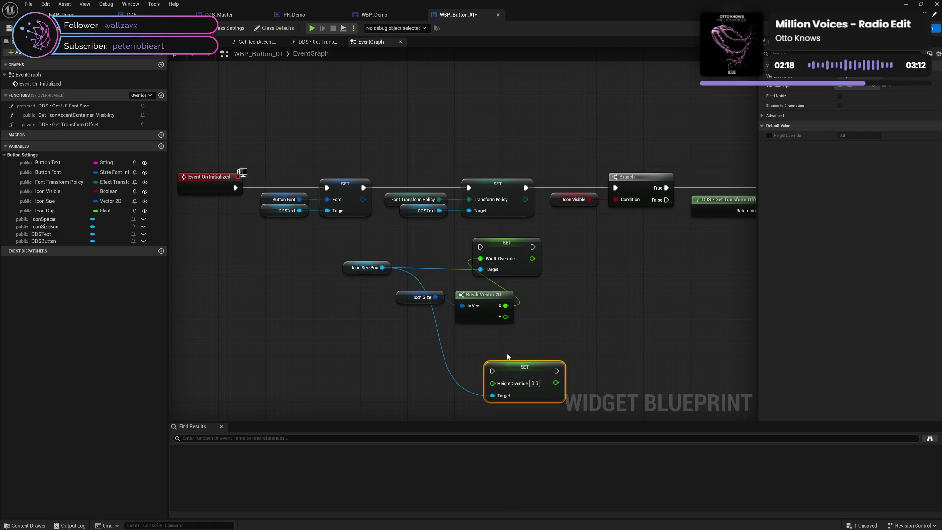
mouse_move(535, 356)
left_mouse_down()
mouse_move(615, 245)
mouse_move(594, 246)
left_mouse_up()
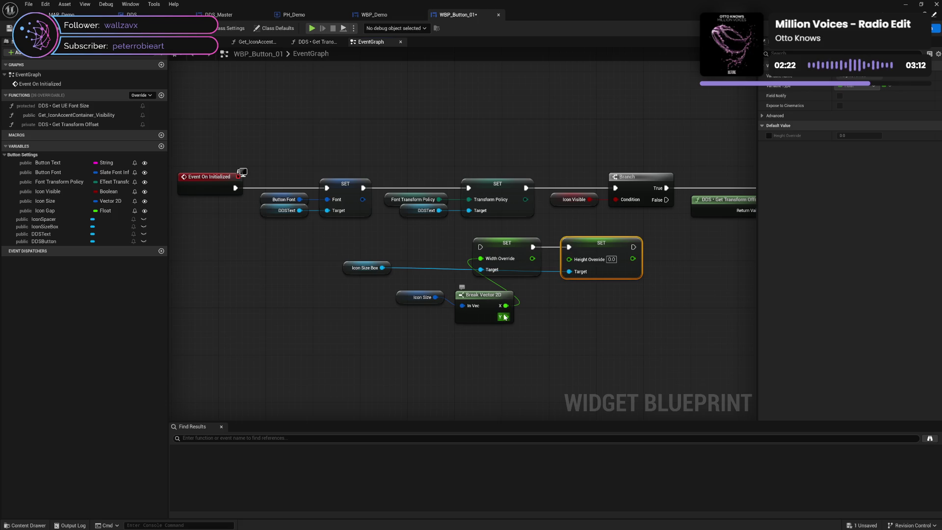
left_click_drag(506, 317, 569, 259)
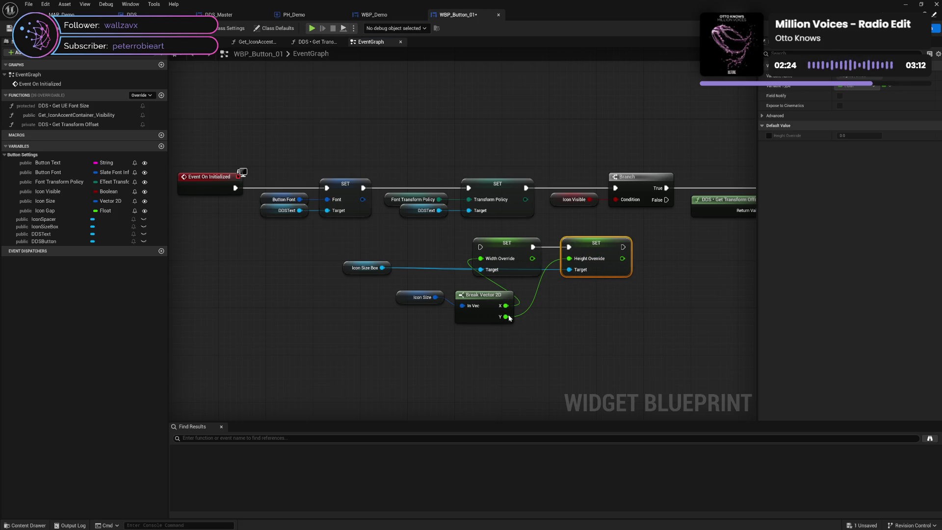
Step: Tidy the sizing nodes and route execution from the Transform Policy SET into Width Override
left_click_drag(405, 302, 405, 308)
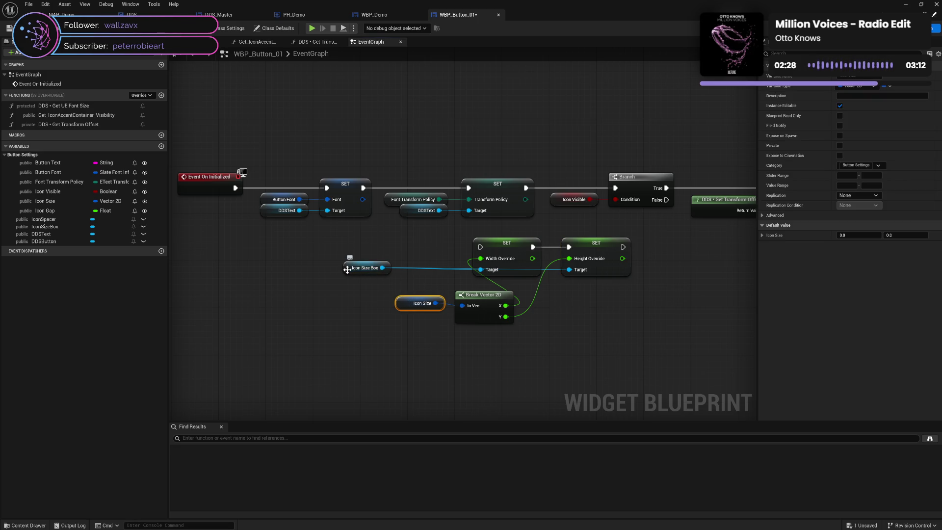
left_click_drag(351, 269, 402, 280)
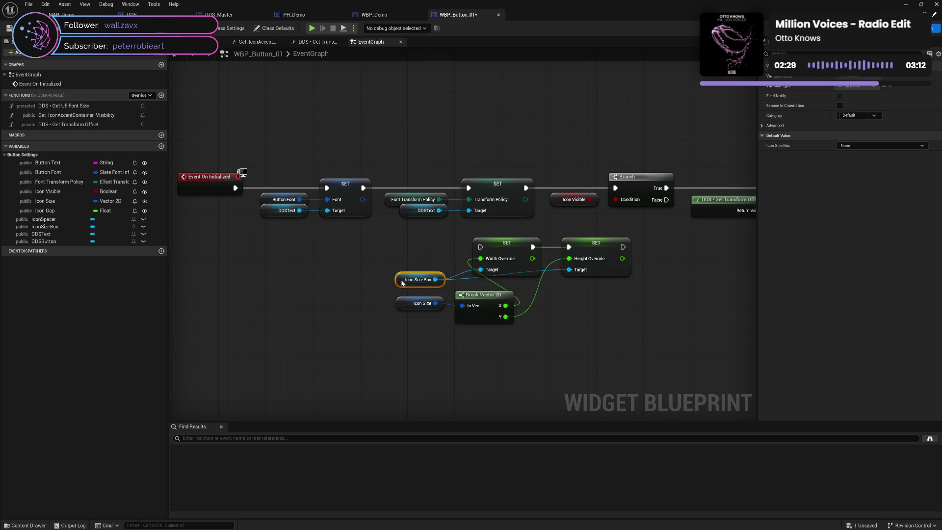
left_click(426, 240)
left_click_drag(529, 190, 480, 246)
Step: Chain Height Override's execution into the Branch and save WBP_Button_01
mouse_move(621, 247)
left_mouse_down()
mouse_move(615, 196)
mouse_move(612, 208)
left_mouse_up()
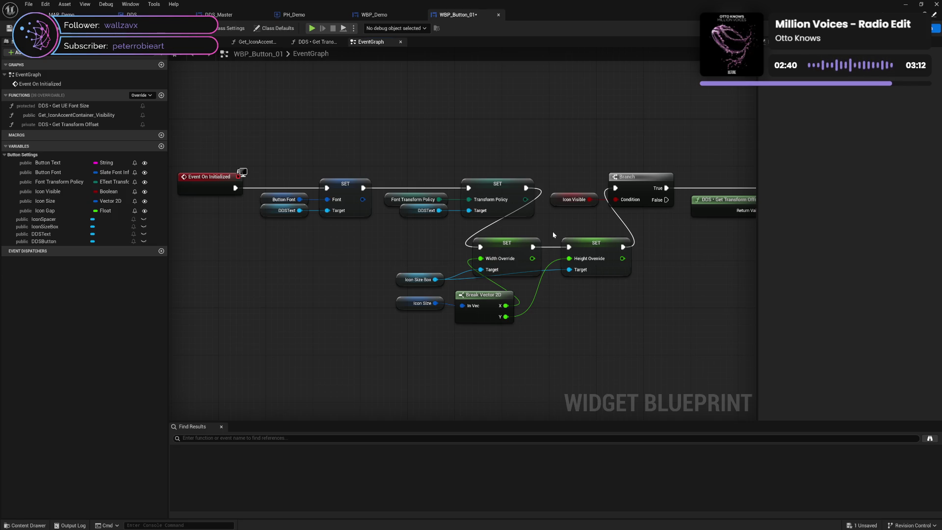
mouse_move(554, 231)
left_mouse_down()
mouse_move(481, 232)
mouse_move(528, 222)
left_mouse_up()
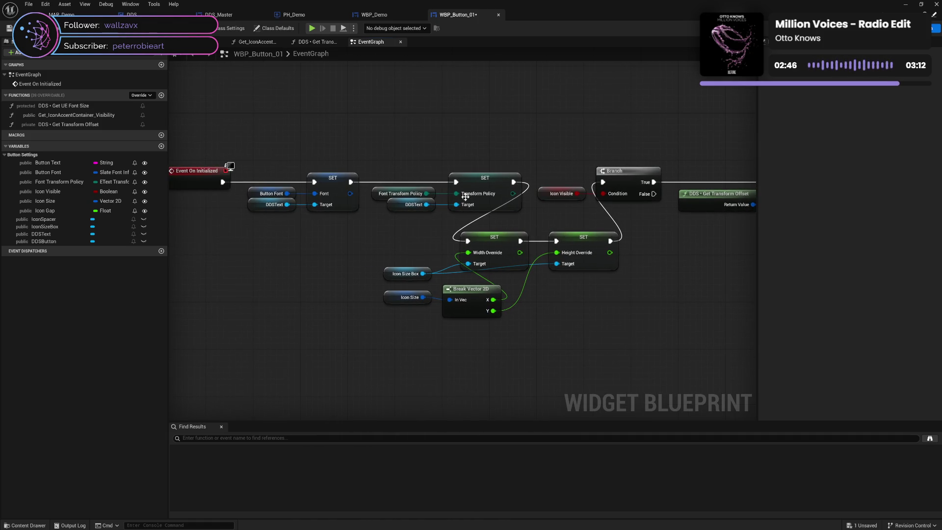
key("ctrl+s")
Step: Glance at WBP_Demo, return to WBP_Button_01, and drag Icon Gap into the graph
left_click_drag(534, 225, 434, 230)
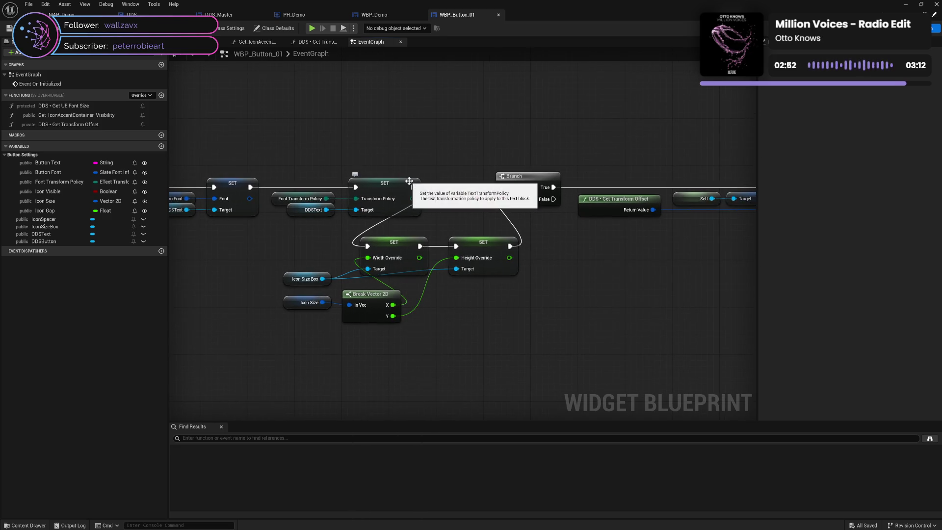
left_click(380, 18)
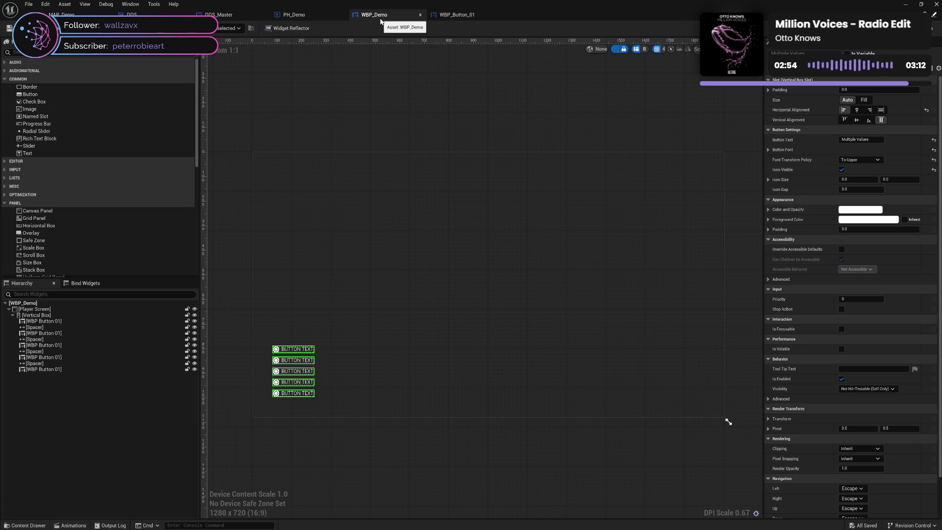
left_click(454, 14)
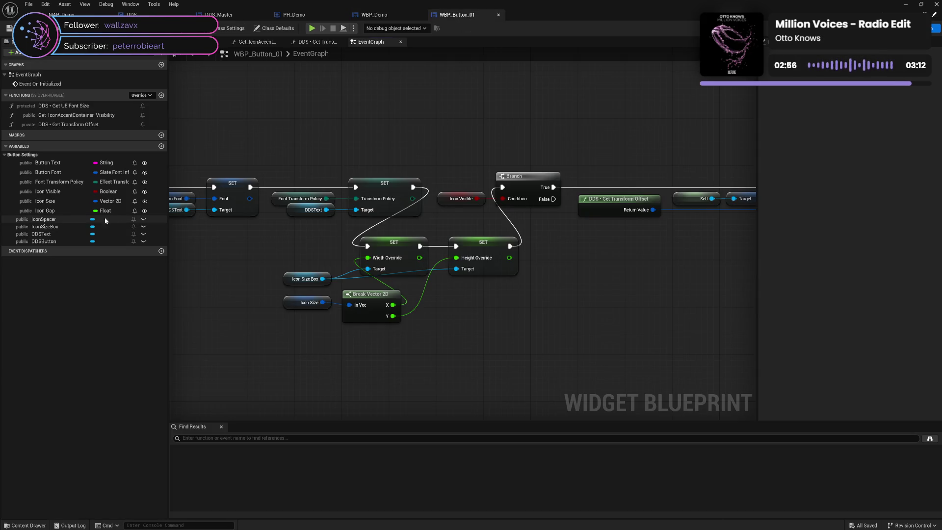
mouse_move(44, 210)
left_mouse_down()
mouse_move(216, 260)
mouse_move(410, 338)
left_mouse_up()
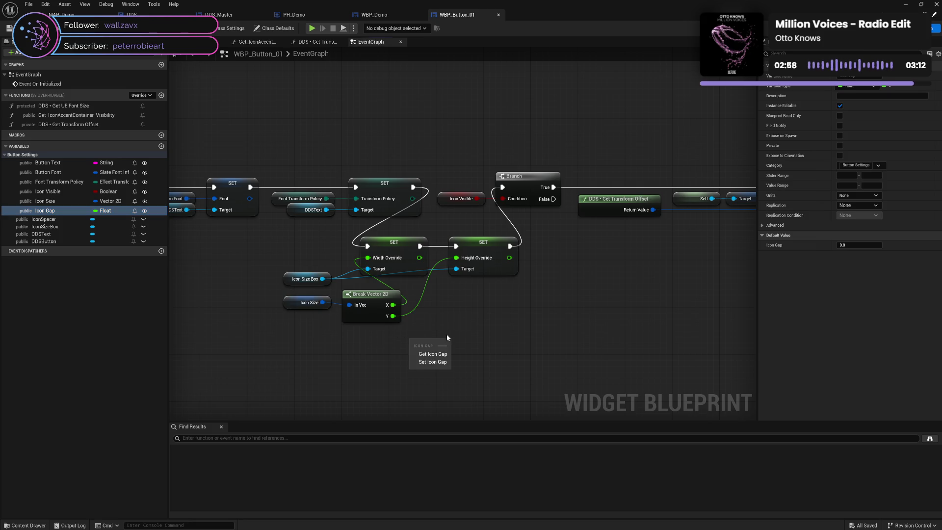
Step: Place Icon Gap and an Icon Spacer reference in the graph and browse Icon Spacer's set actions
left_click(432, 354)
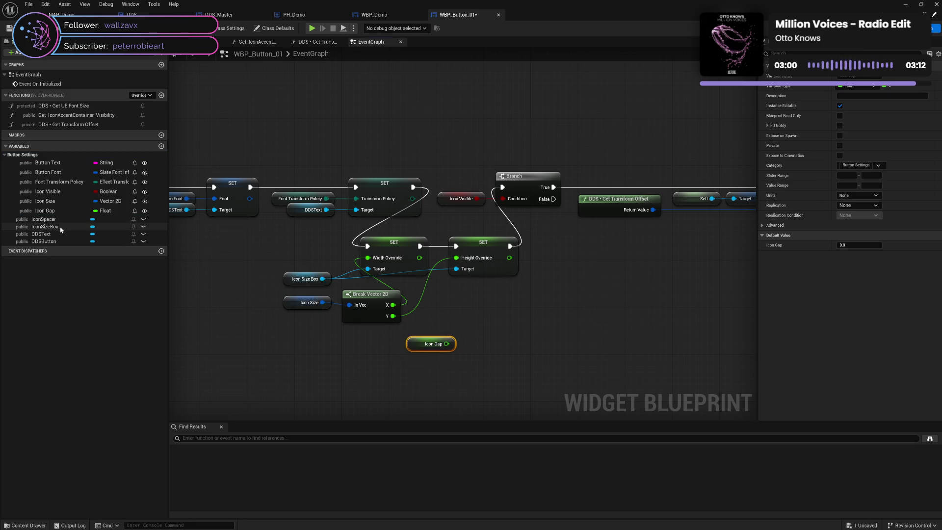
mouse_move(43, 219)
left_mouse_down()
mouse_move(420, 313)
mouse_move(522, 318)
left_mouse_up()
left_click(481, 323)
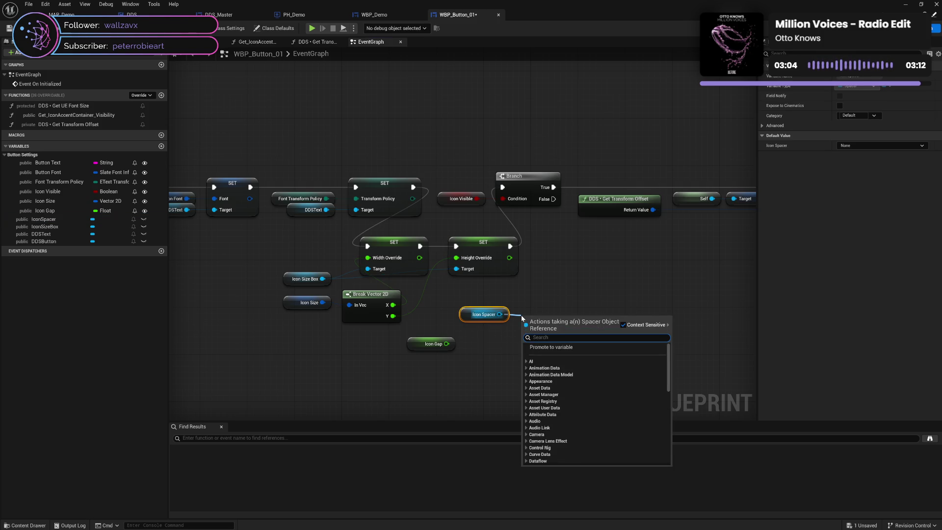
type("set")
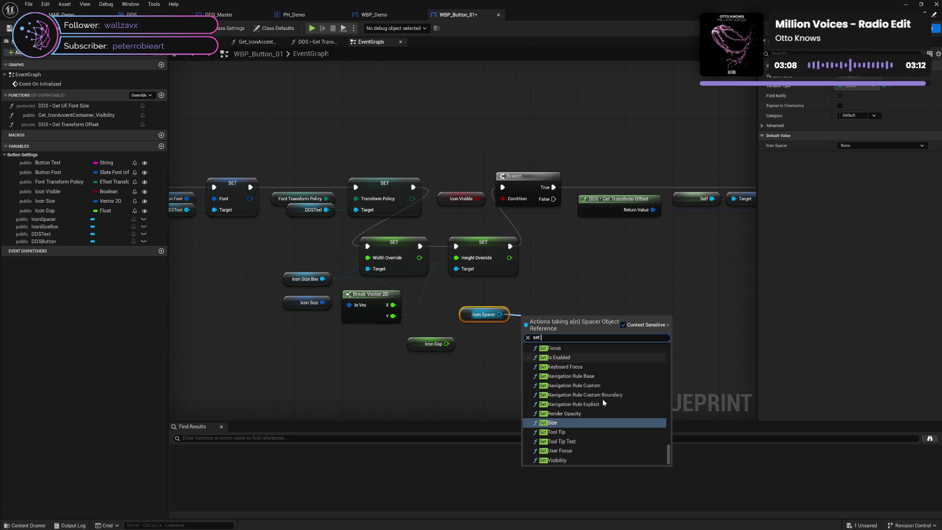
scroll(603, 399, "up", 5)
scroll(603, 404, "up", 3)
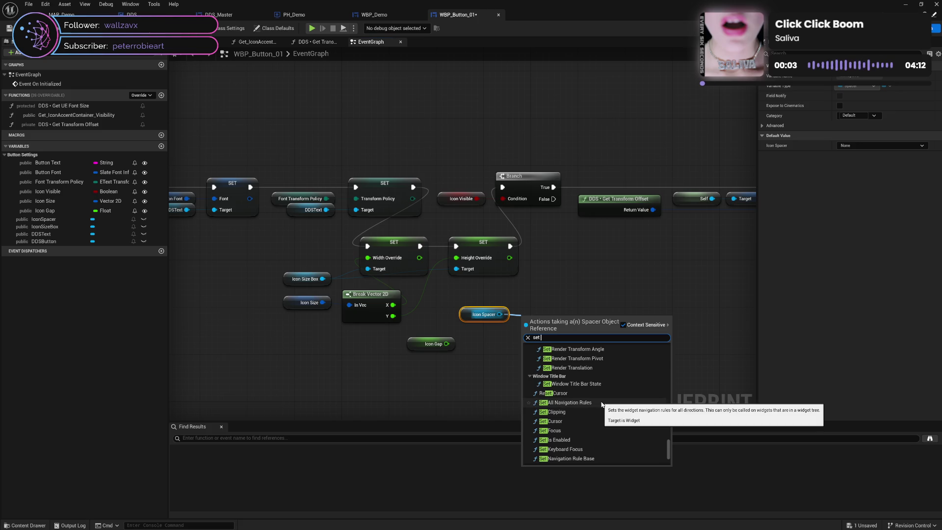
scroll(602, 404, "up", 4)
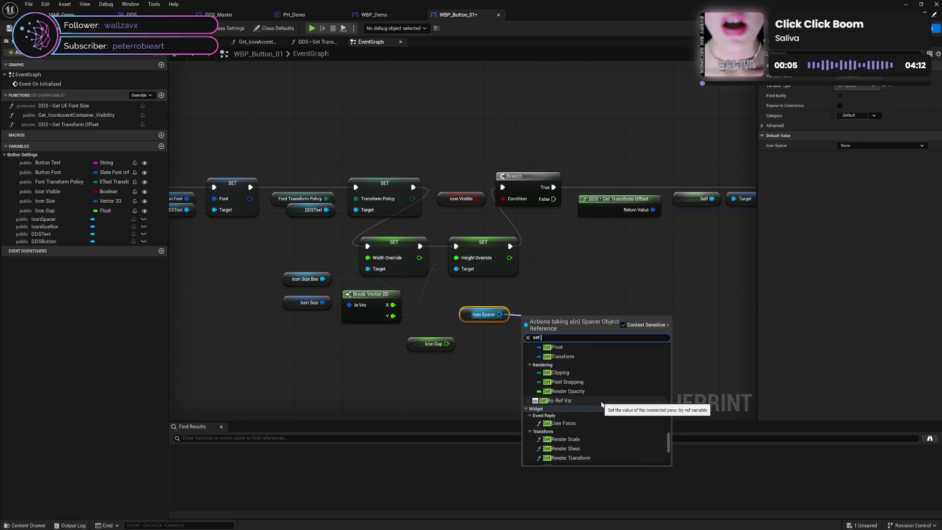
scroll(603, 405, "down", 10)
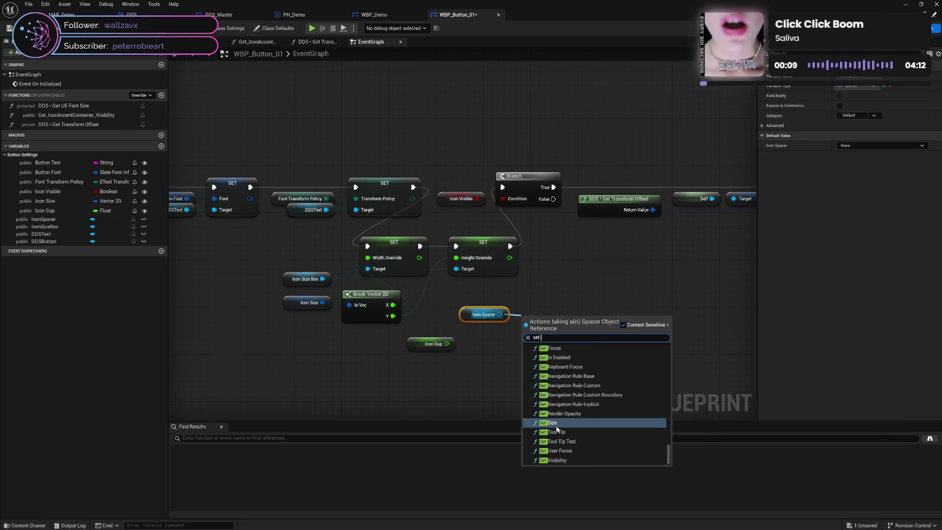
scroll(602, 419, "up", 5)
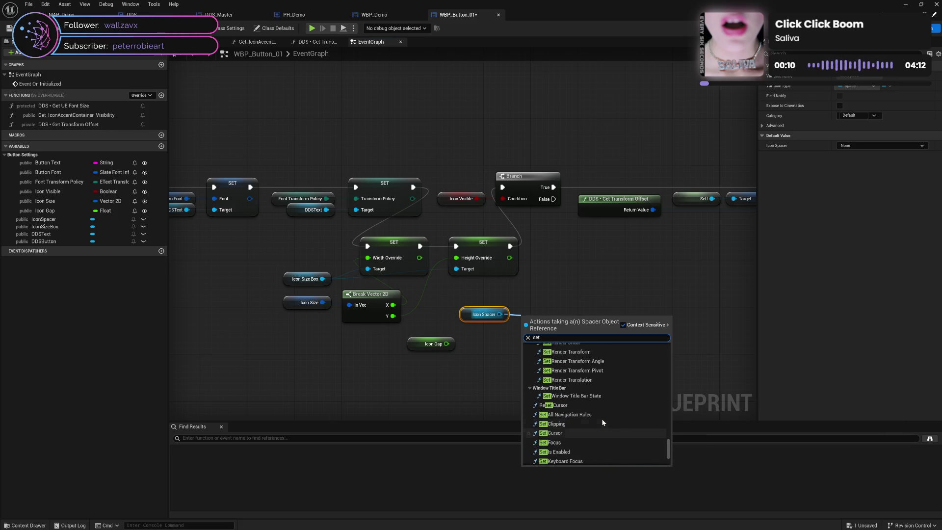
left_click(482, 371)
Step: Add a Set Size node for Icon Spacer from its Appearance actions and position both nodes
left_click_drag(499, 314, 567, 347)
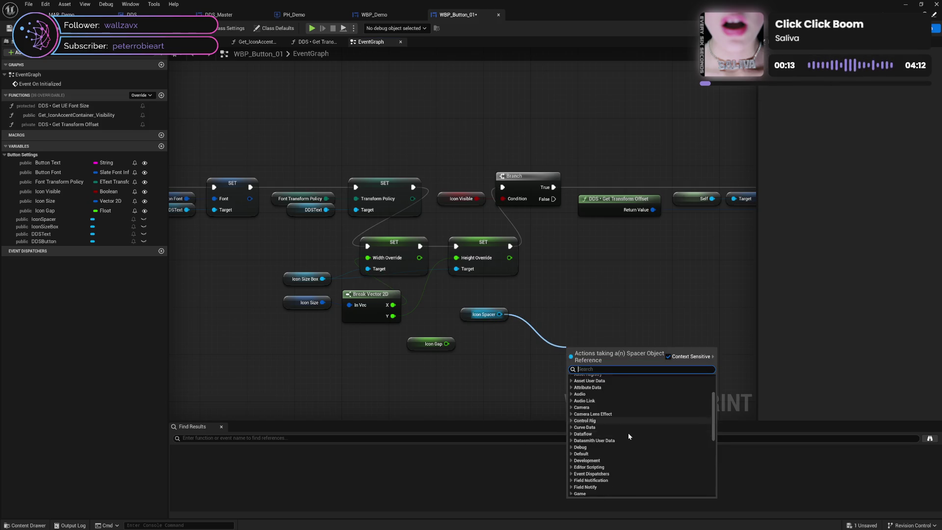
scroll(629, 432, "down", 3)
scroll(628, 433, "down", 5)
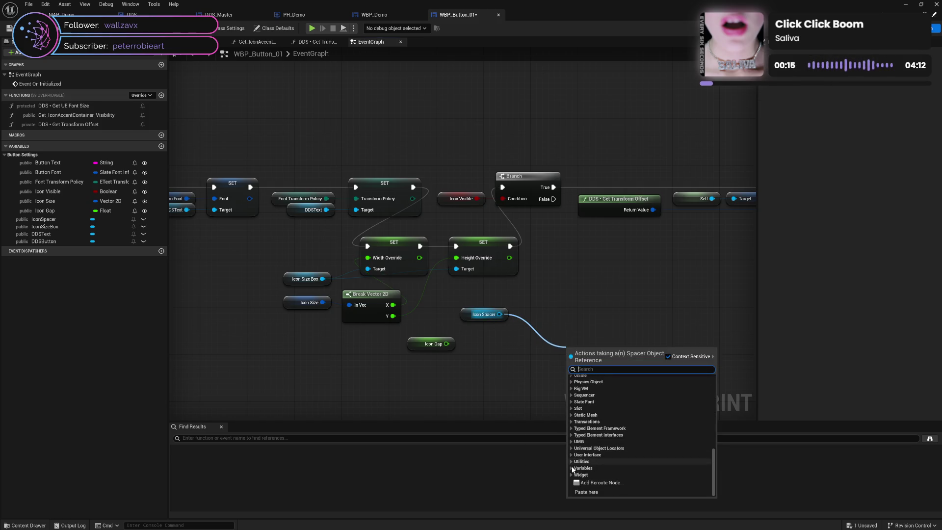
left_click(572, 468)
scroll(620, 457, "down", 4)
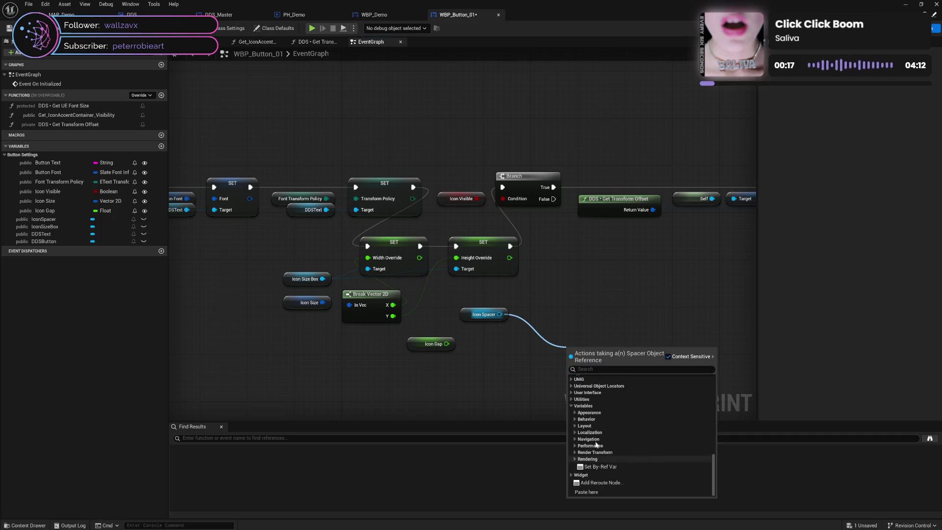
left_click(574, 419)
left_click(573, 419)
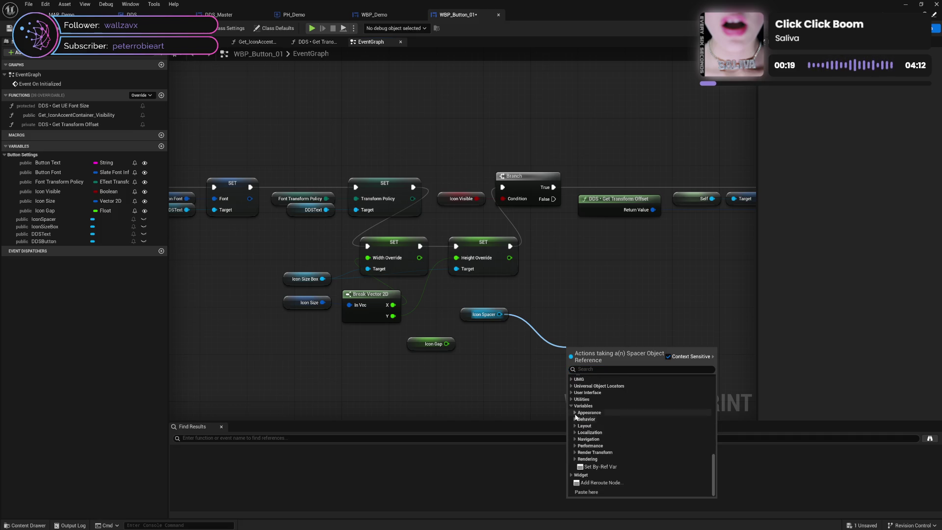
left_click(575, 414)
left_click(596, 429)
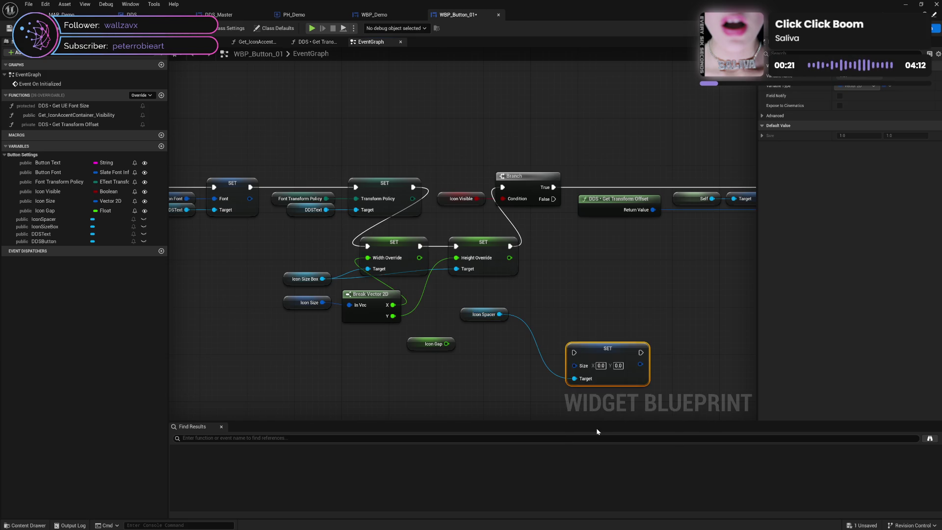
left_click_drag(601, 366, 553, 306)
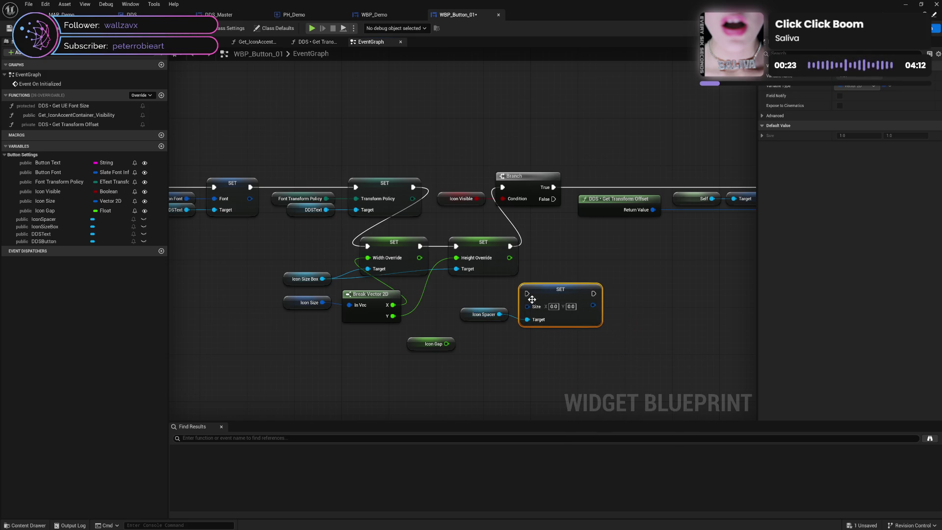
left_click_drag(494, 296, 563, 335)
left_click_drag(555, 291, 566, 321)
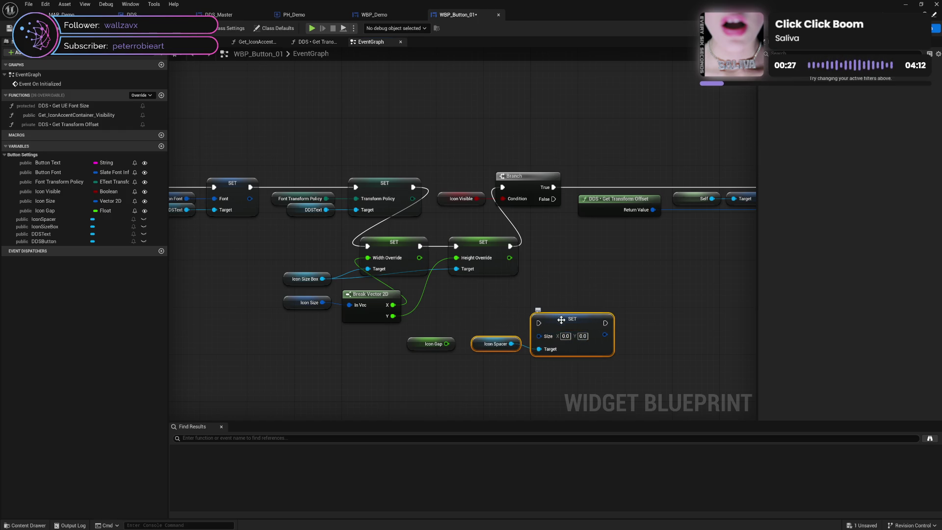
mouse_move(530, 338)
left_mouse_down()
mouse_move(594, 314)
mouse_move(509, 300)
left_mouse_up()
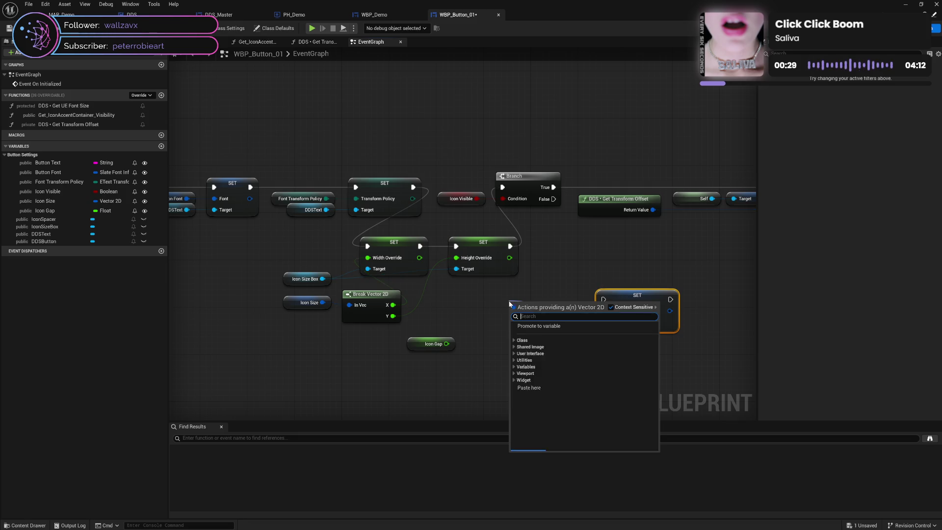
Step: Add a Get Size node for another Icon Spacer reference and explore its output actions
type("ma")
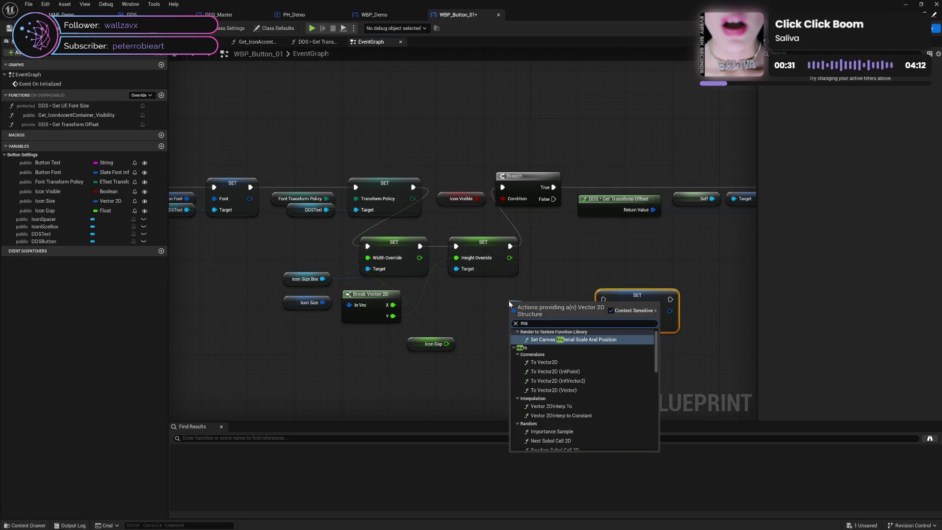
mouse_move(43, 219)
left_mouse_down()
mouse_move(555, 297)
mouse_move(559, 320)
mouse_move(595, 355)
left_mouse_up()
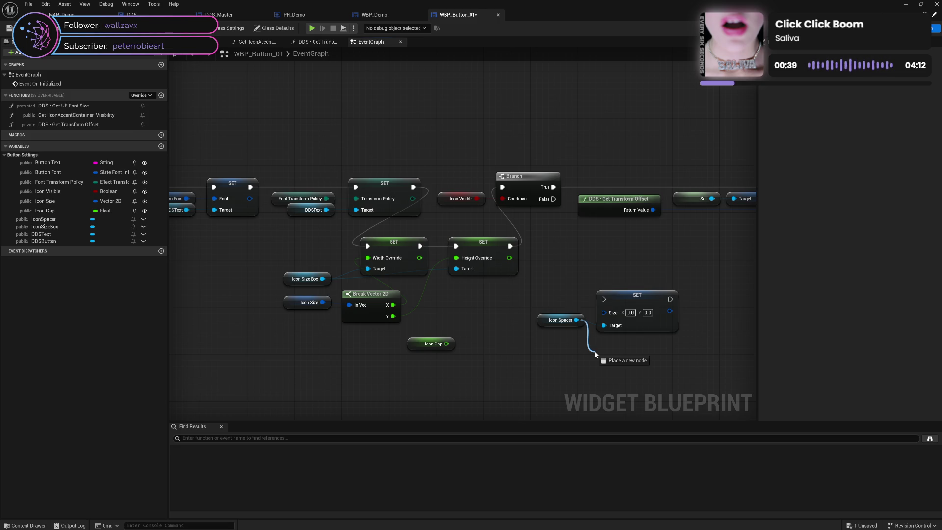
left_click_drag(596, 354, 595, 355)
type("ge")
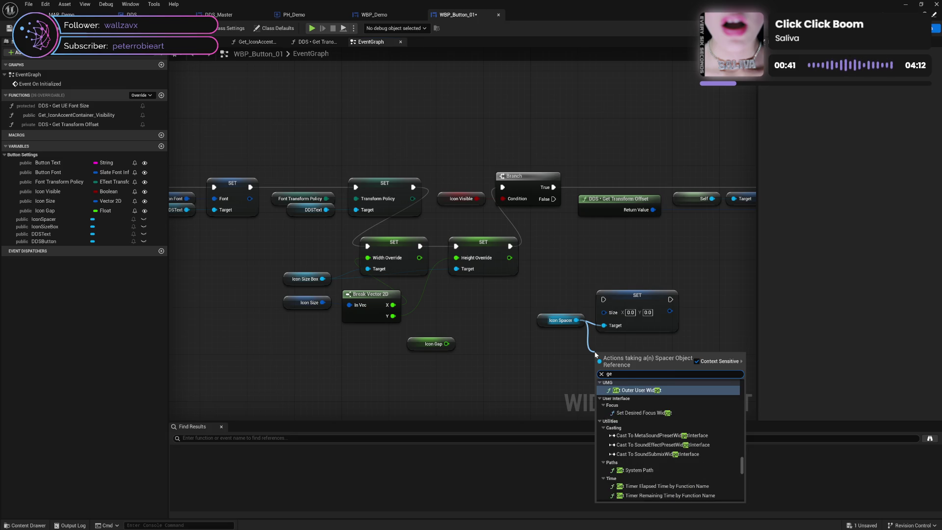
type("t si")
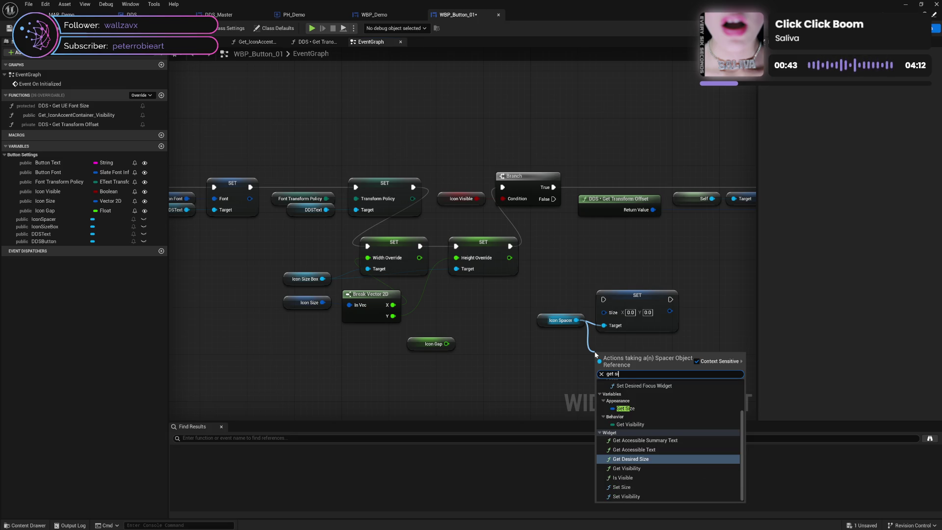
left_click(635, 408)
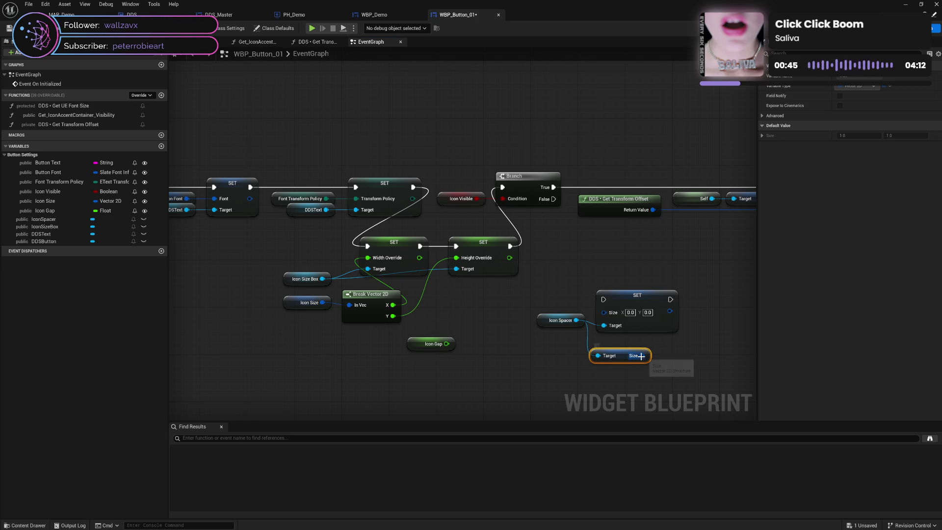
left_click_drag(648, 355, 676, 352)
type("se")
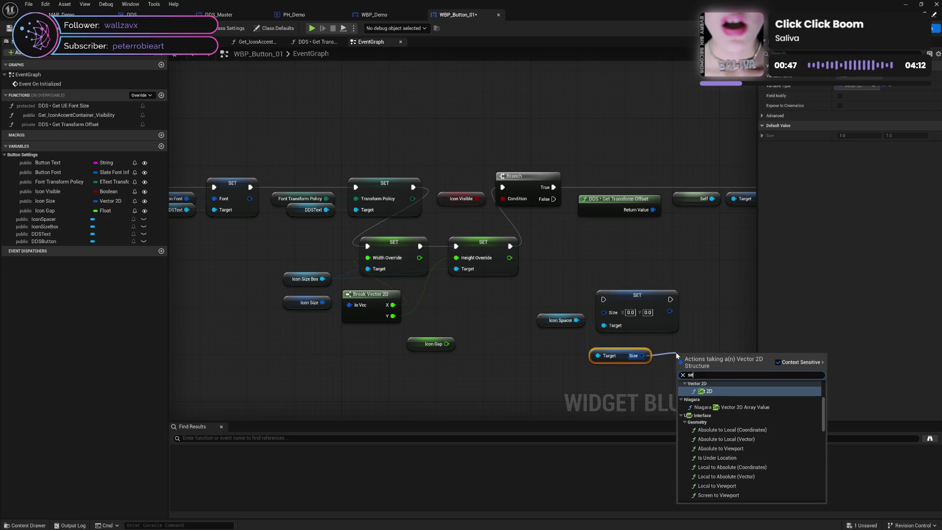
type("t m")
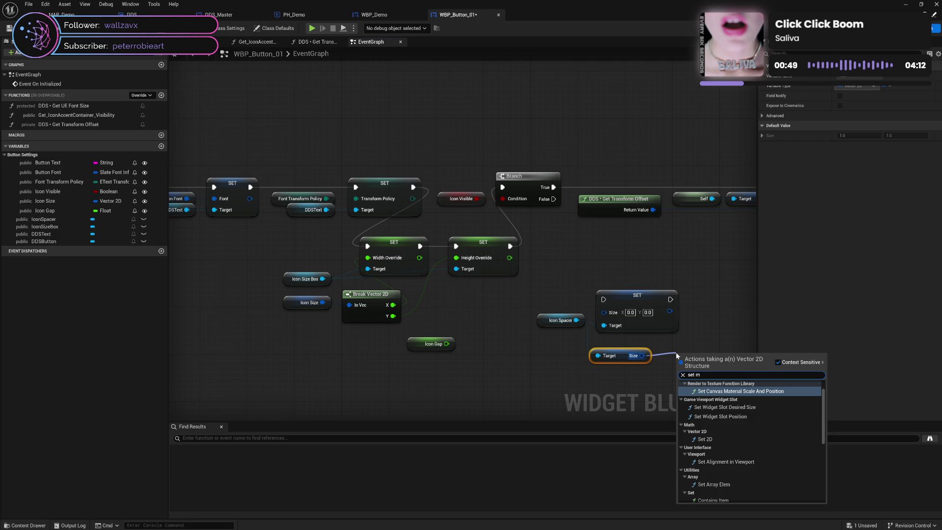
type("e")
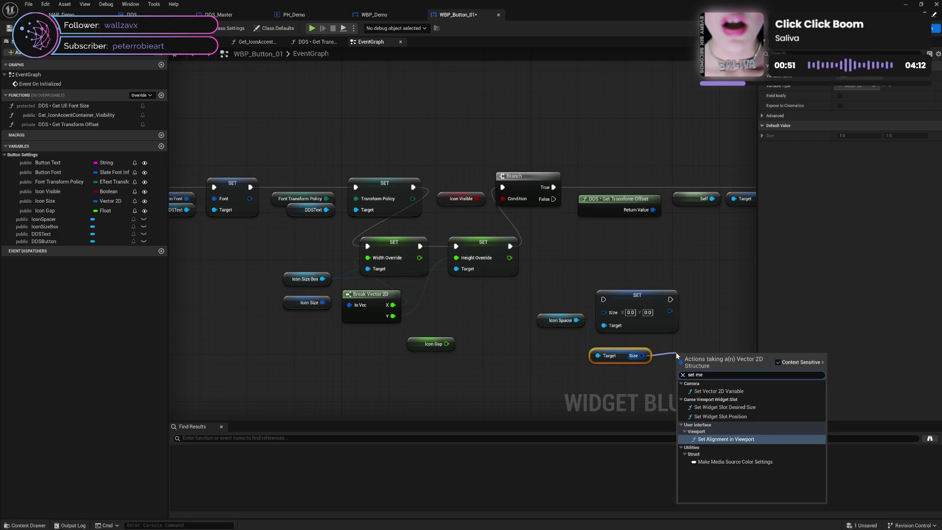
left_click(561, 396)
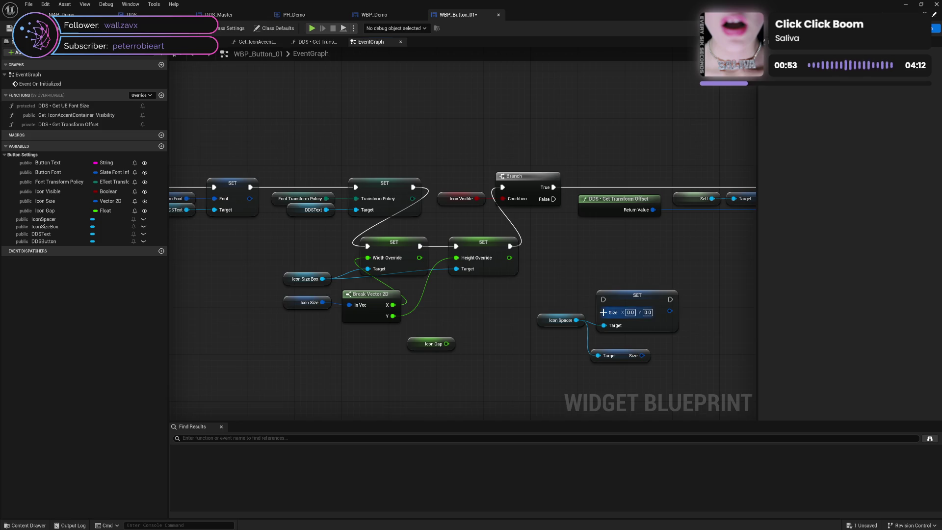
Step: Feed Set Size from a Make Vector 2D node with Icon Gap wired into X
left_click_drag(603, 312, 545, 356)
type("m")
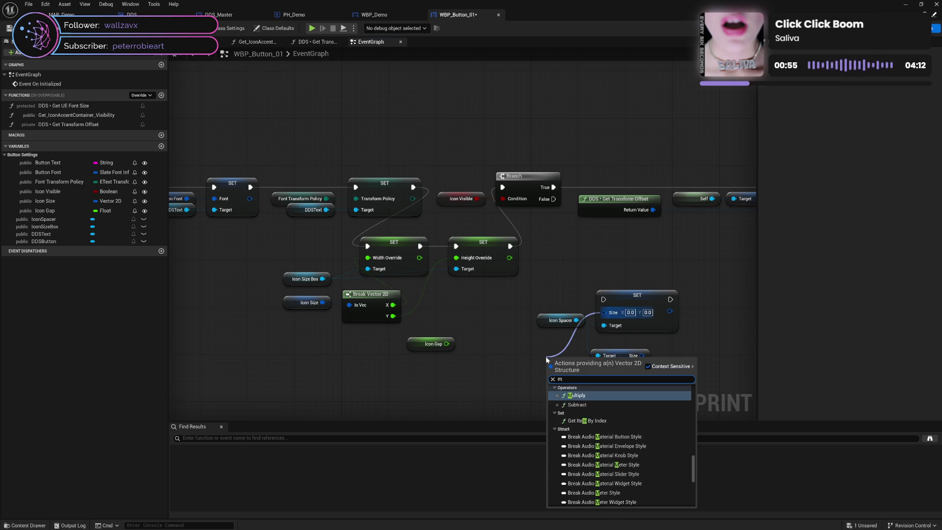
type("ake")
key("Return")
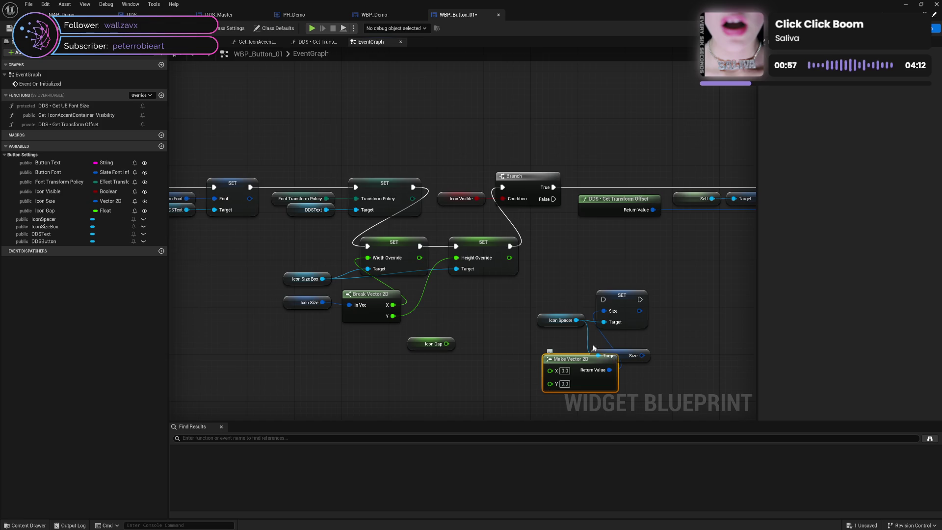
left_click(645, 371)
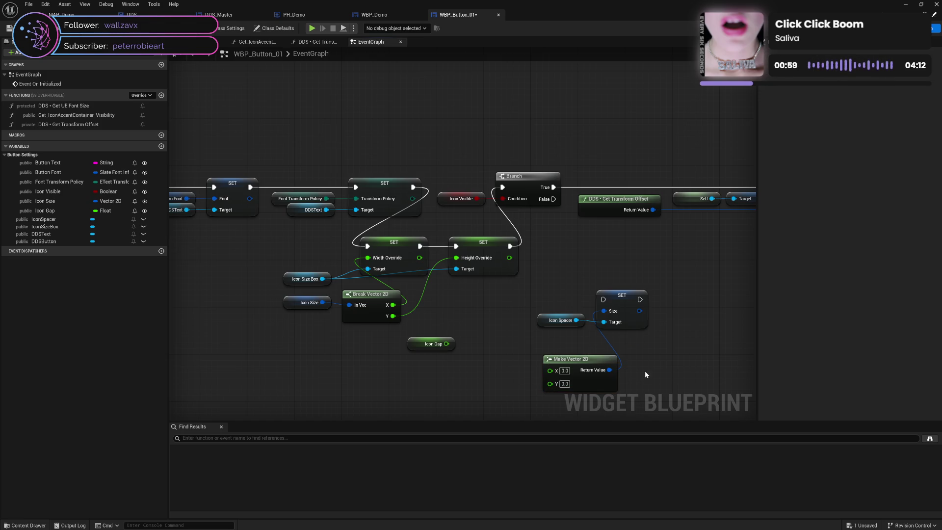
mouse_move(447, 343)
left_mouse_down()
mouse_move(559, 376)
mouse_move(550, 370)
left_mouse_up()
left_click_drag(422, 349, 499, 372)
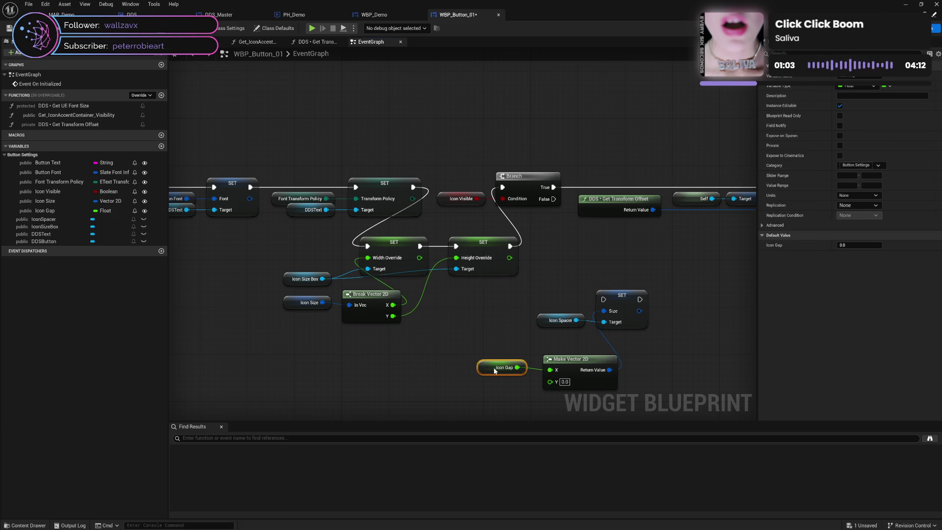
left_click(581, 364, "ctrl")
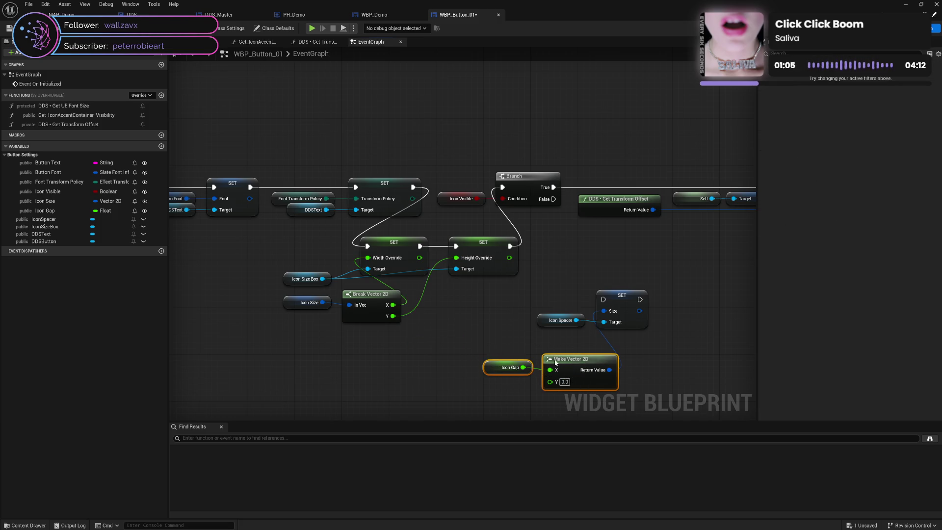
mouse_move(581, 363)
left_mouse_down()
mouse_move(528, 339)
mouse_move(516, 357)
left_mouse_up()
Step: Chain Height Override SET into the Icon Spacer SET and save the blueprint
left_click(559, 320)
left_click(619, 296, "ctrl")
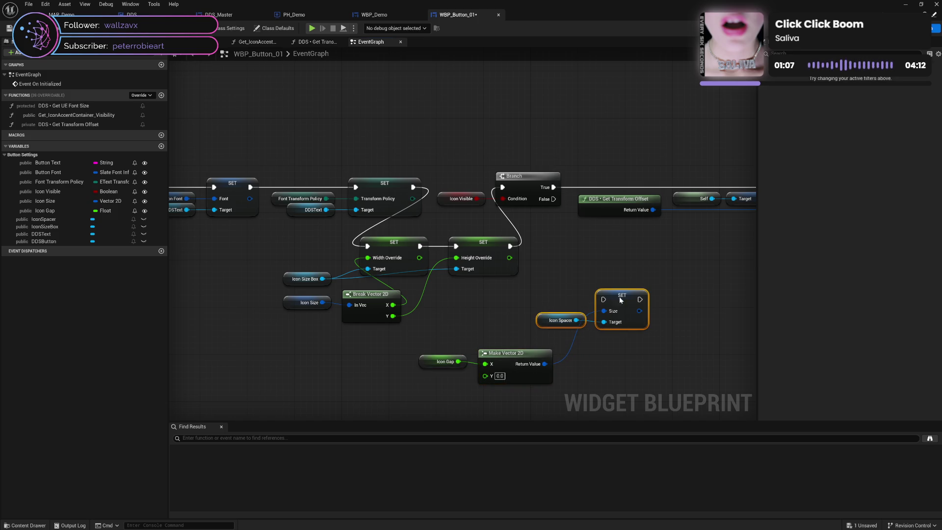
left_click_drag(619, 297, 643, 351)
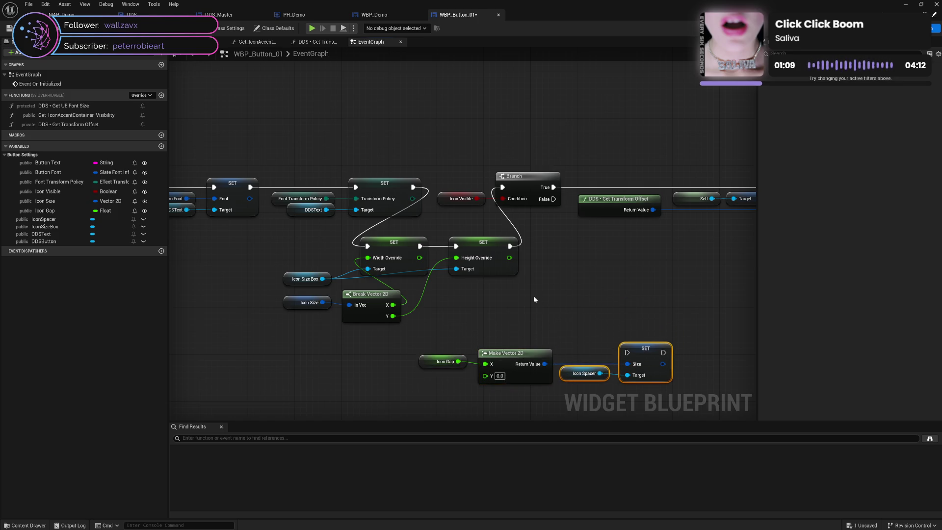
mouse_move(510, 246)
left_mouse_down()
mouse_move(631, 355)
mouse_move(503, 187)
left_mouse_up()
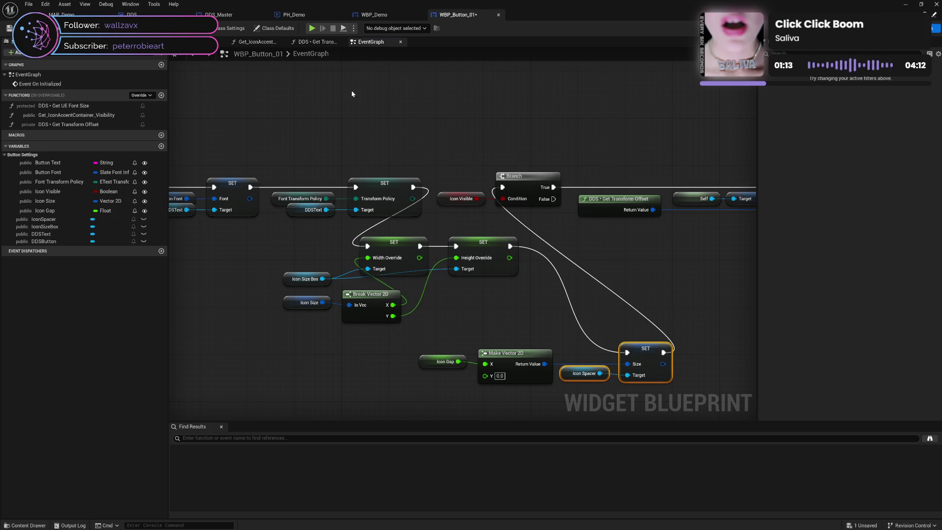
key("ctrl+s")
Step: Give WBP_Demo's buttons Icon Size 15 × 15 and Icon Gap 15, and save
left_click(374, 14)
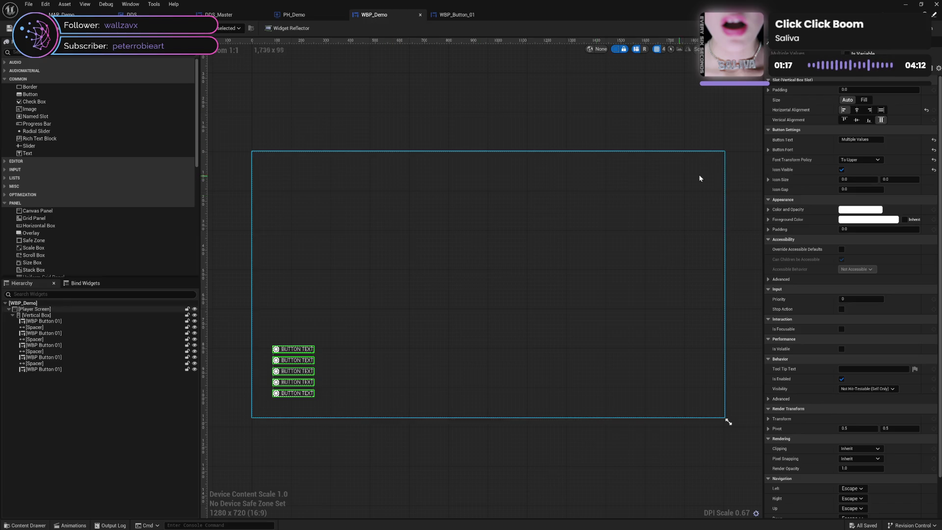
left_click(851, 179)
type("16")
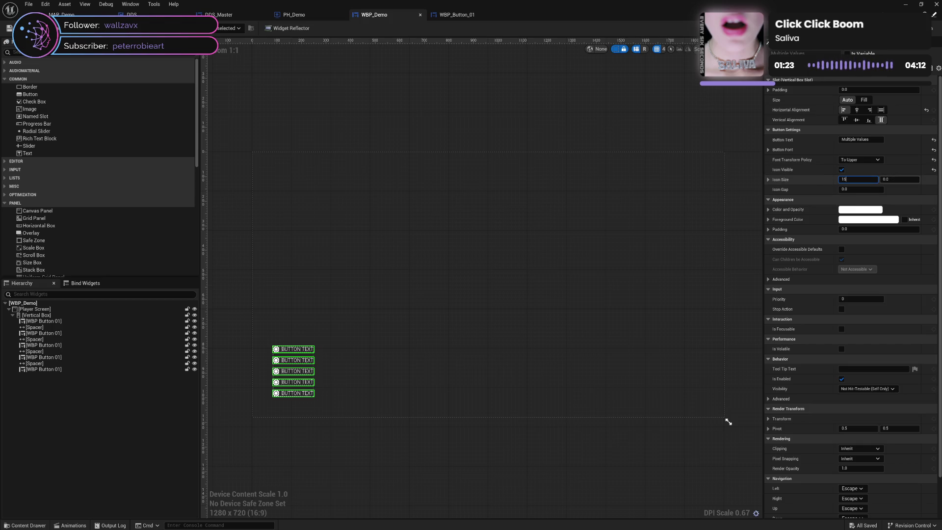
key("Tab")
type("1")
key("Tab")
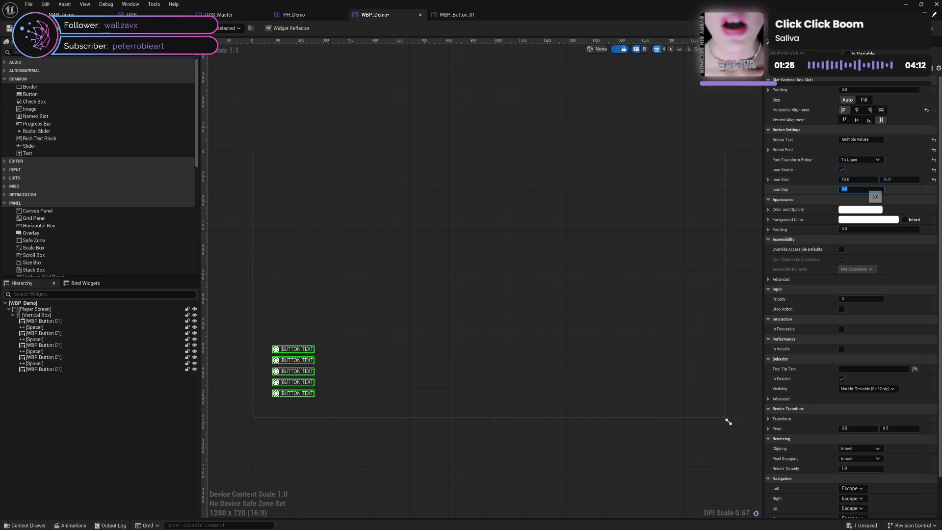
type("5")
key("Return")
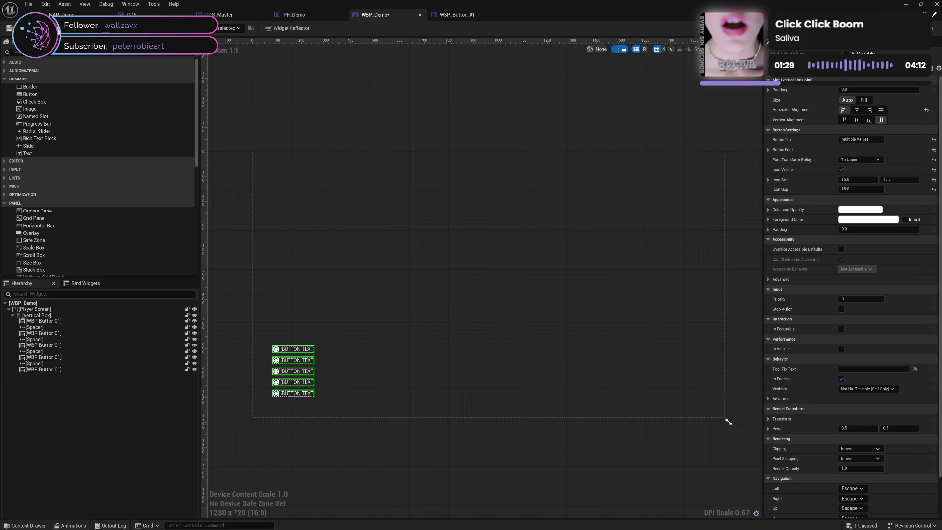
key("ctrl+s")
Step: Run a standalone game preview, close it, and show WBP_Demo's event graph
left_click(127, 33)
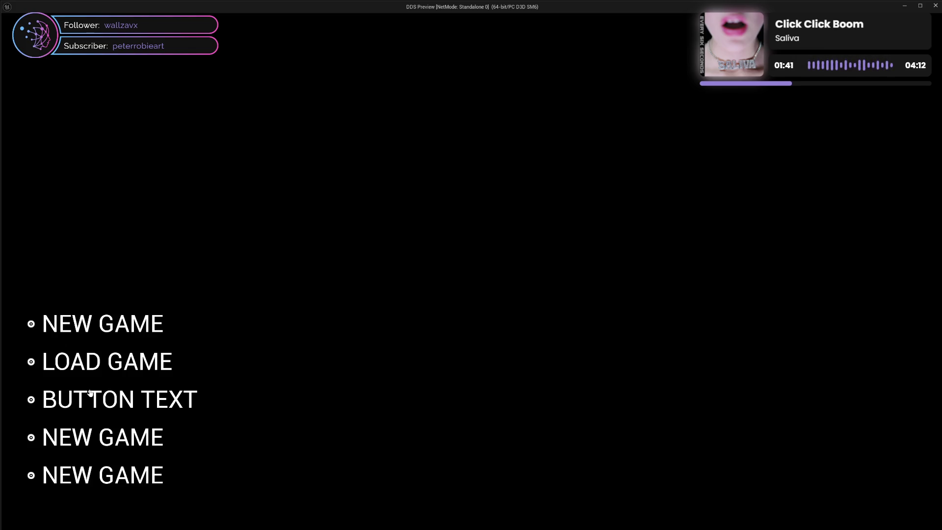
left_click(936, 11)
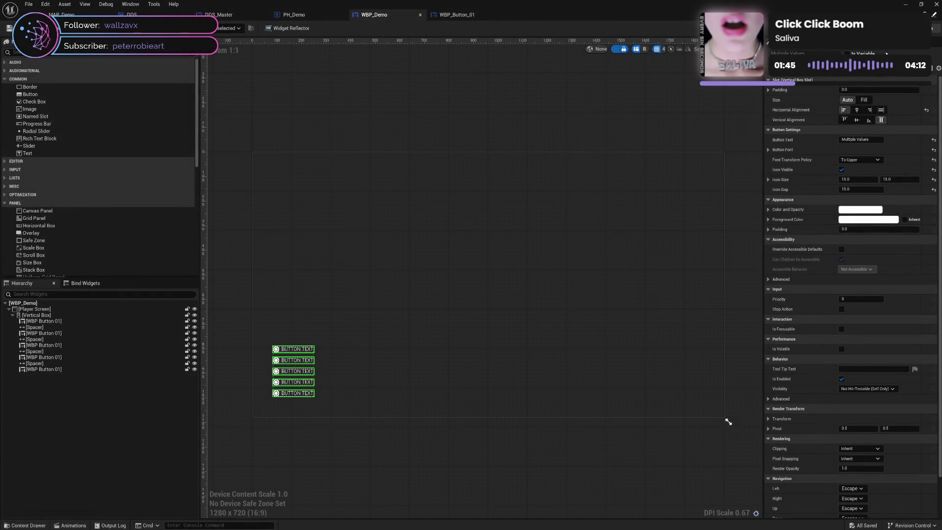
key("shift+F4")
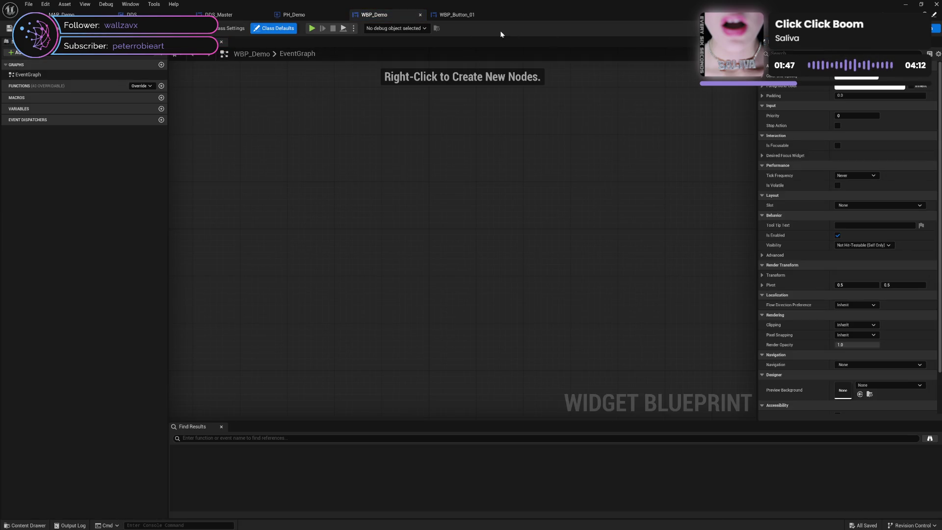
Step: In WBP_Button_01, wire the Transform Policy SET straight to the Branch, disconnecting the lower SET
left_click(457, 15)
left_click(548, 299)
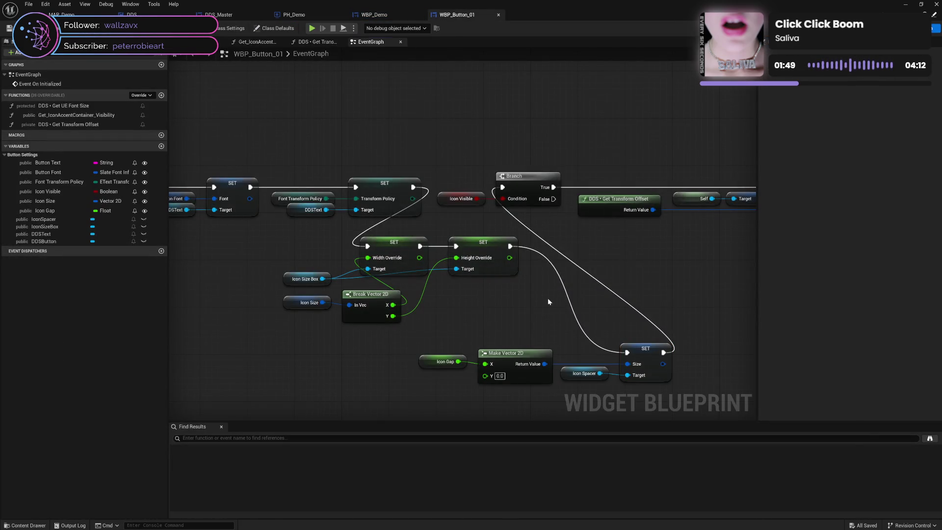
left_click_drag(515, 311, 504, 295)
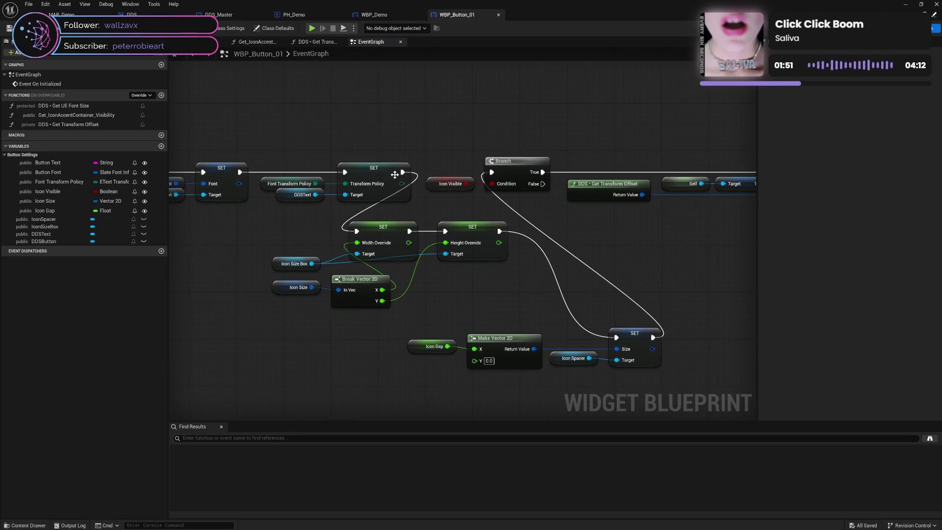
mouse_move(403, 173)
left_mouse_down()
mouse_move(527, 178)
mouse_move(492, 173)
left_mouse_up()
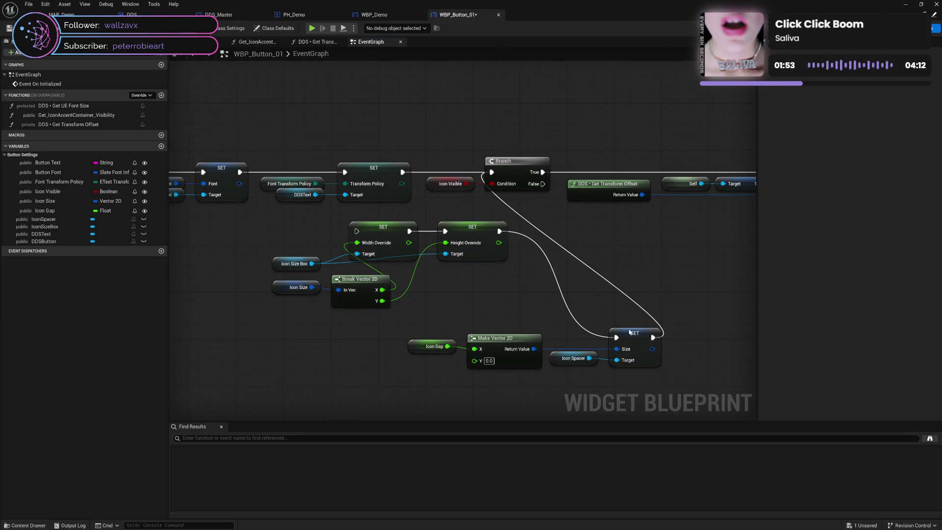
left_click(651, 337, "alt")
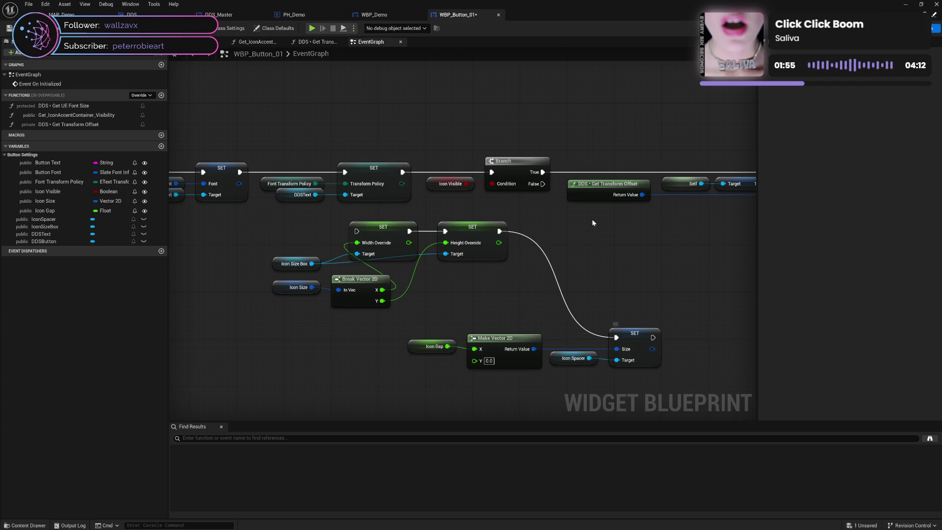
Step: Straighten and rearrange the Icon Size, Break Vector 2D, Icon Size Box and spacer nodes into one row
left_click_drag(525, 311, 513, 292)
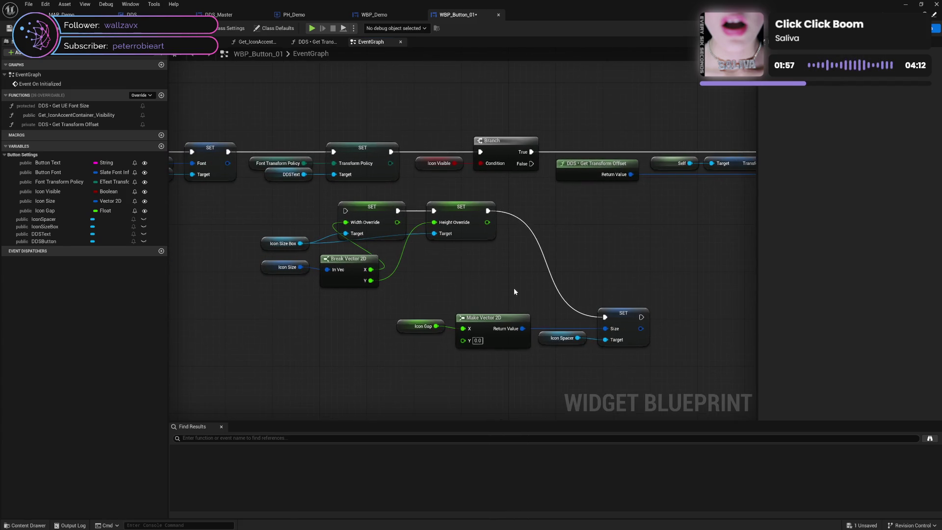
mouse_move(418, 303)
left_mouse_down()
mouse_move(639, 363)
mouse_move(541, 376)
left_mouse_up()
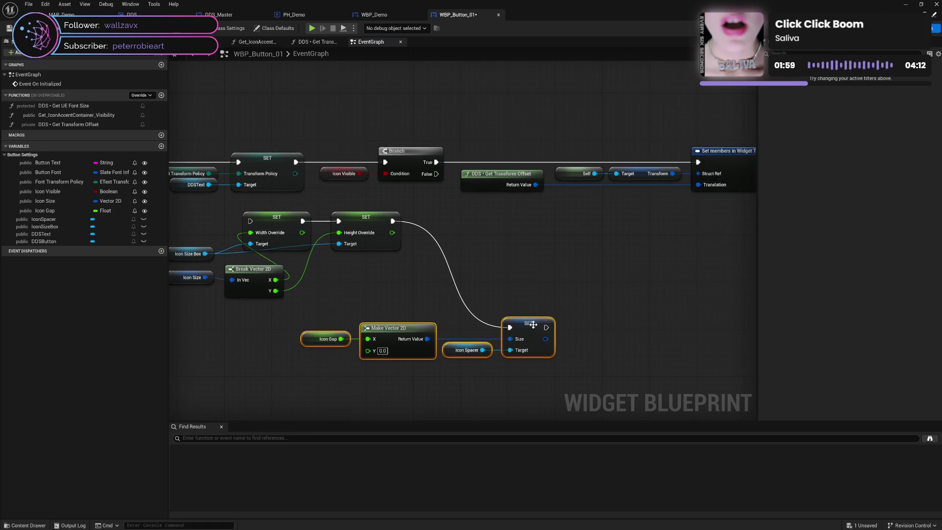
key("q")
left_click_drag(538, 324, 640, 223)
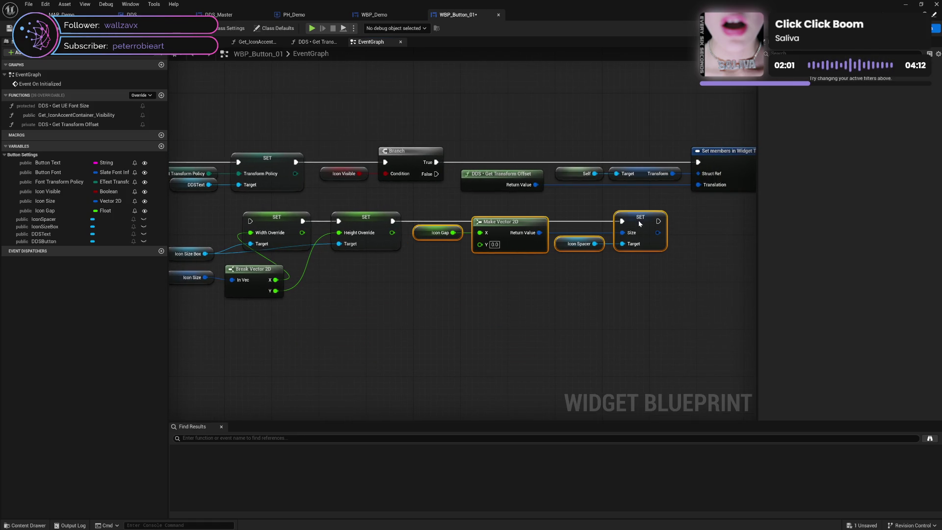
left_click_drag(345, 312, 497, 322)
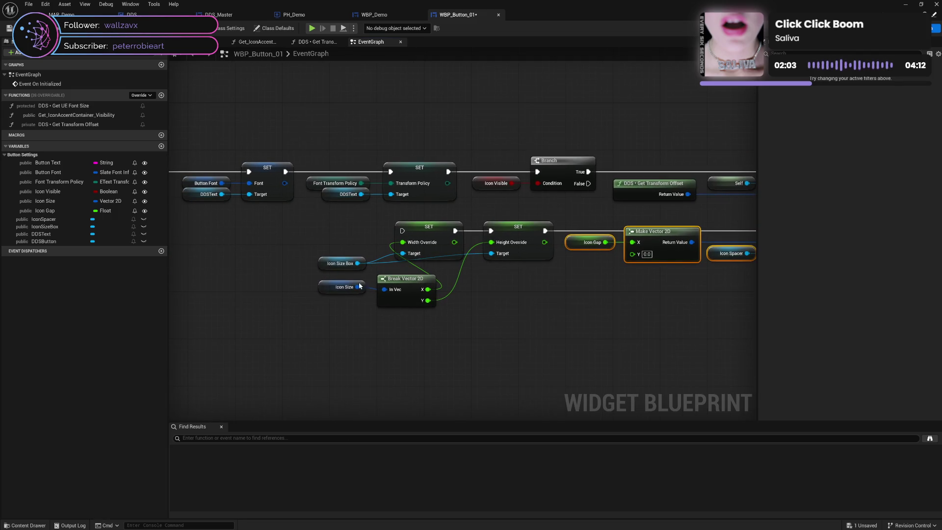
left_click_drag(323, 290, 442, 275)
left_click_drag(390, 305, 420, 292)
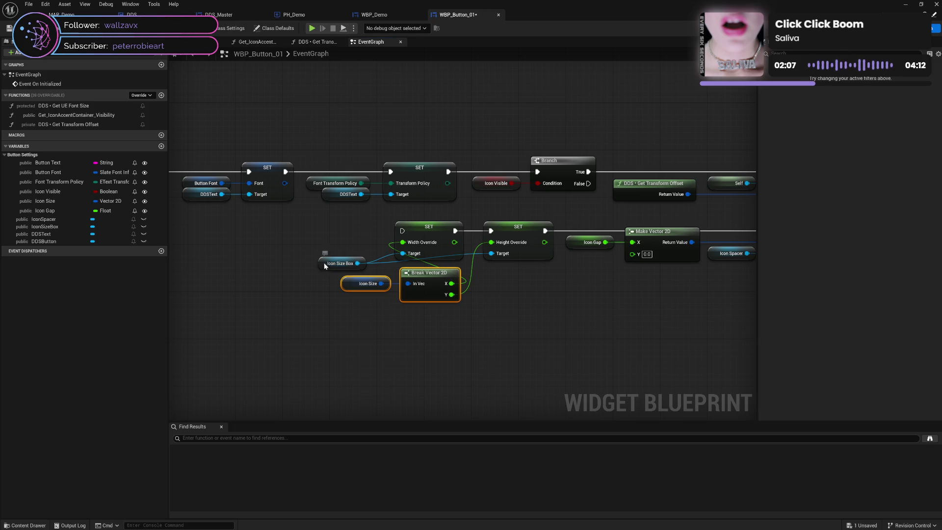
mouse_move(322, 268)
left_mouse_down()
mouse_move(328, 256)
mouse_move(524, 263)
left_mouse_up()
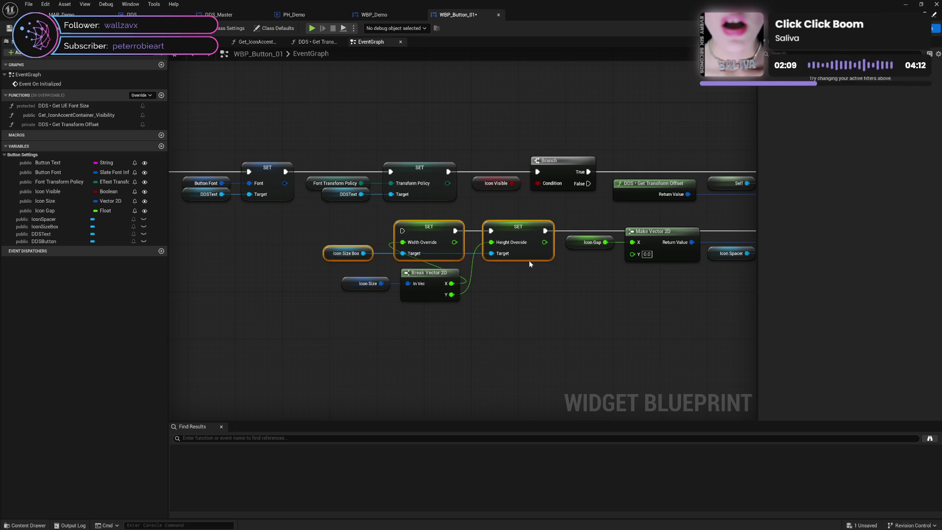
left_click(526, 300)
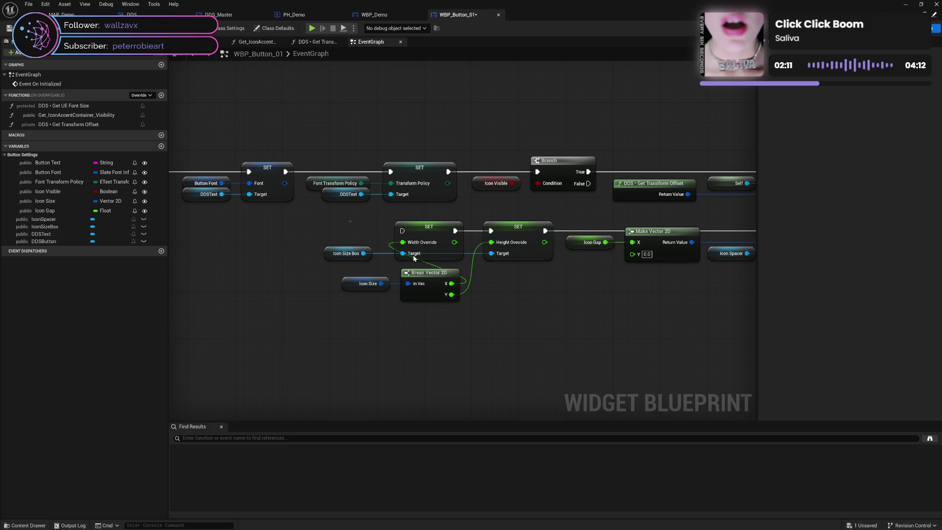
mouse_move(319, 220)
left_mouse_down()
mouse_move(738, 320)
mouse_move(663, 315)
left_mouse_up()
left_click_drag(236, 234, 478, 270)
Step: Run Width Override SET after Set members in Widget Transform and save the blueprint
mouse_move(702, 172)
left_mouse_down()
mouse_move(454, 262)
mouse_move(413, 266)
left_mouse_up()
left_click(438, 232)
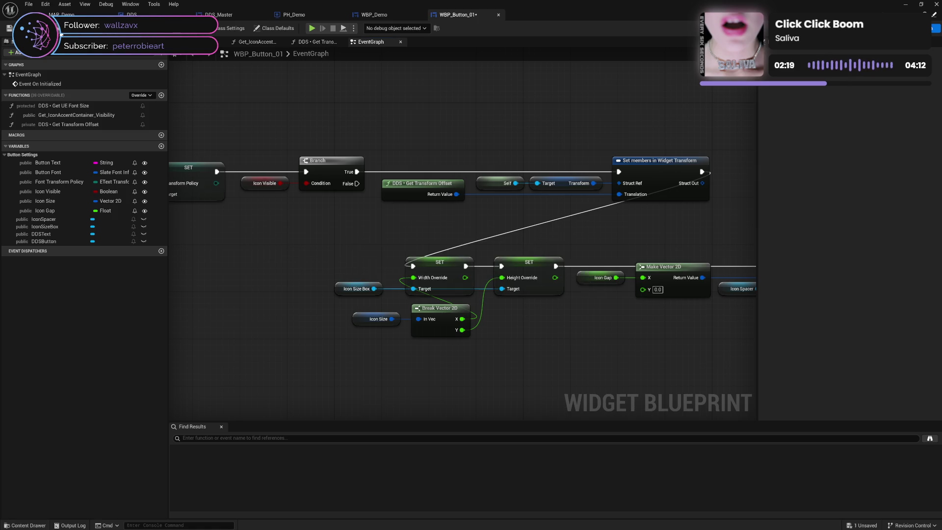
key("ctrl+s")
left_click(375, 14)
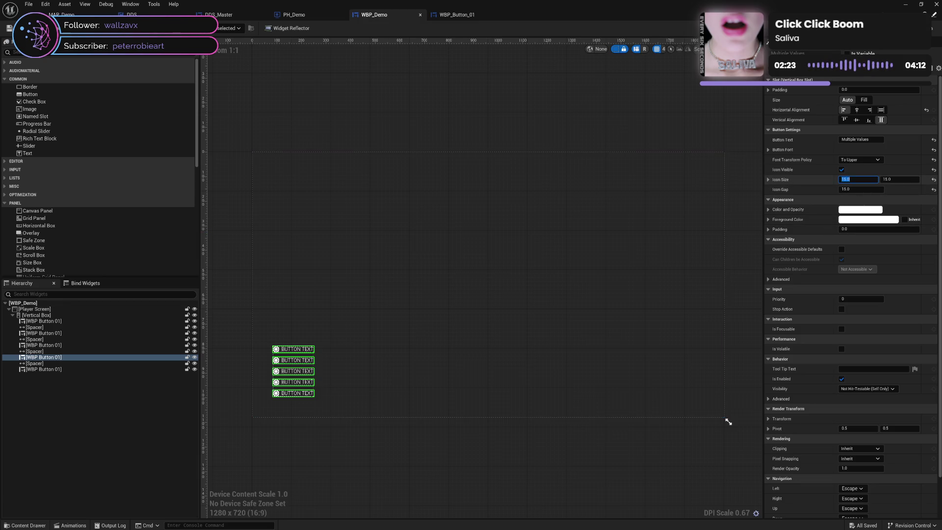
Step: Change WBP_Demo's Icon Size to 25 × 25, save, and check it in a standalone preview
type("25")
key("Tab")
type("2")
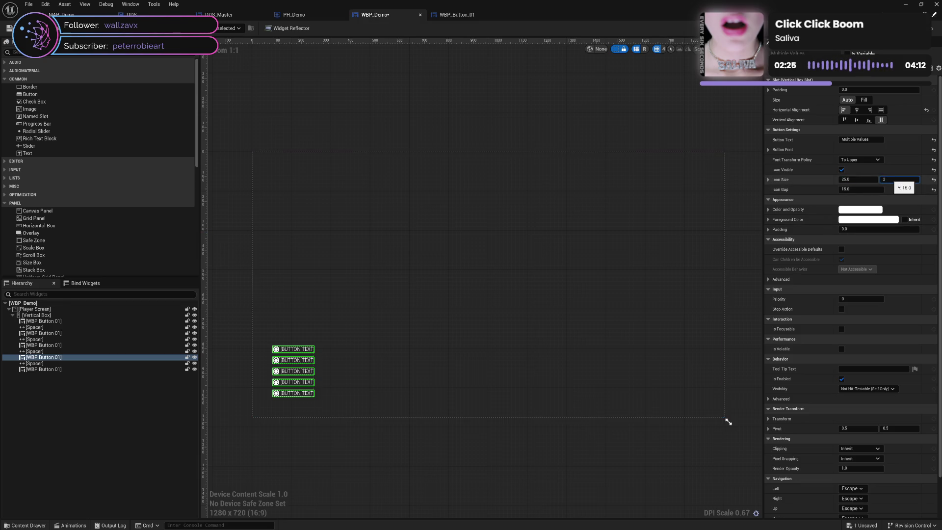
type("5")
key("Return")
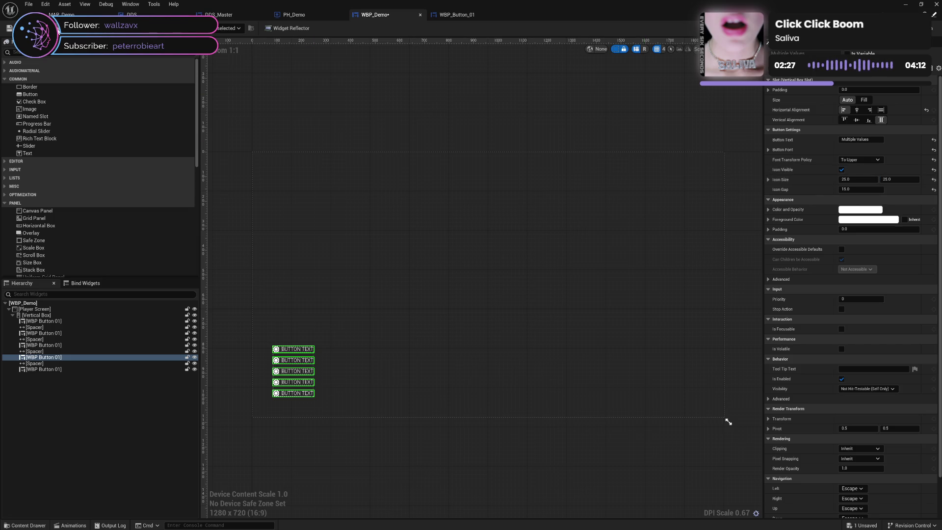
key("ctrl+s")
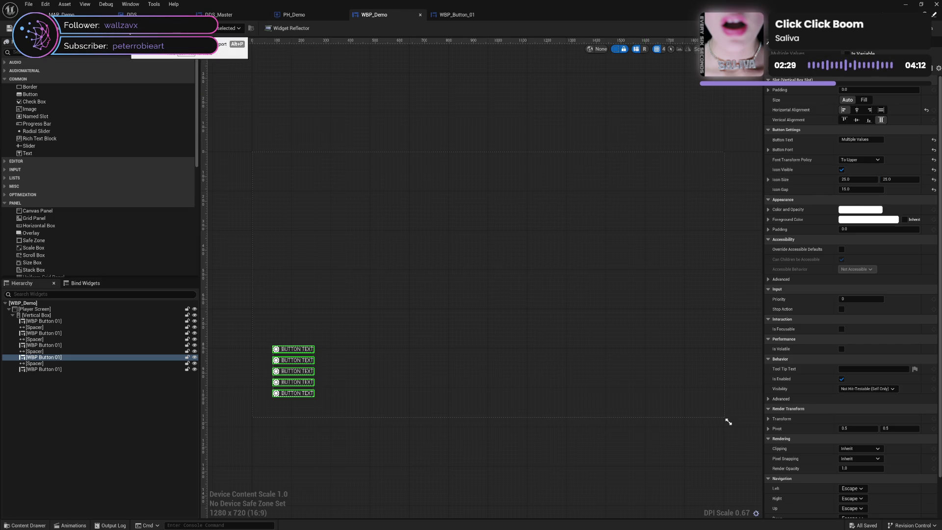
key("alt+p")
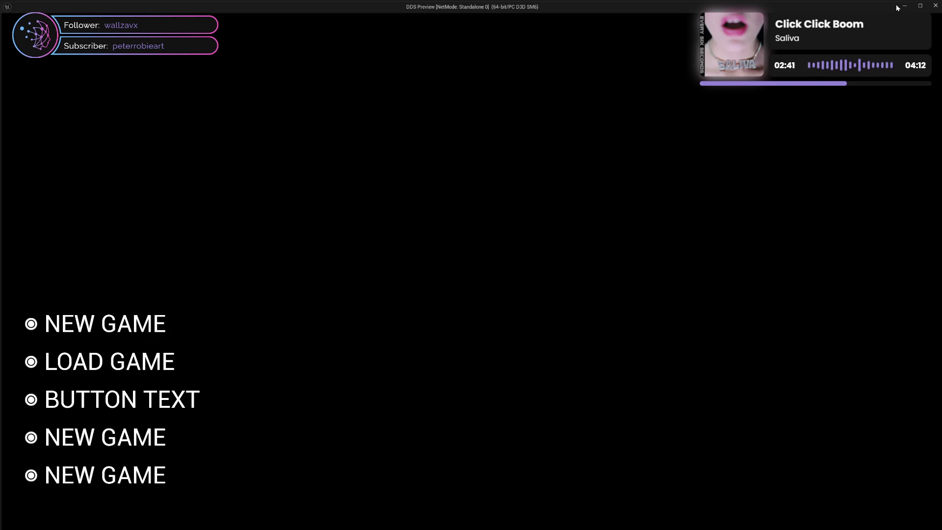
left_click(936, 5)
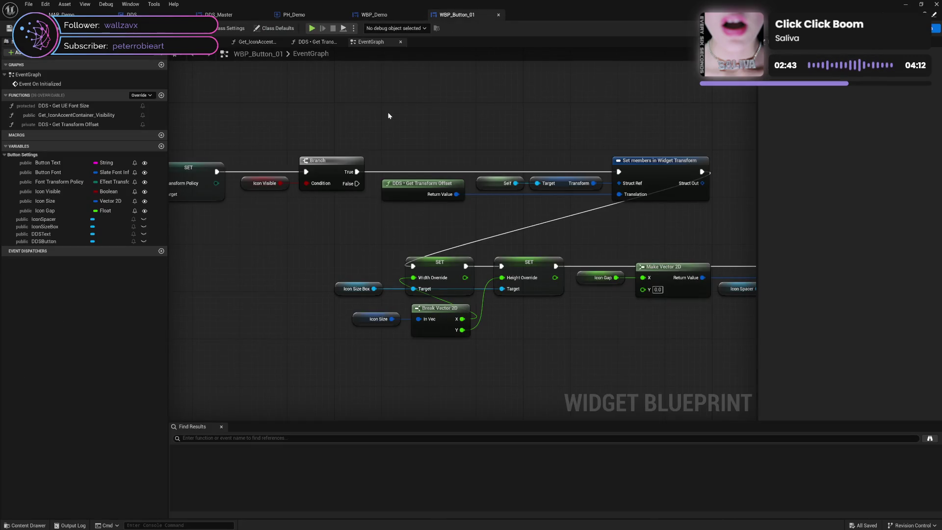
Step: Add an On Hovered event for DDSButton and move the node up the graph
left_click(48, 242)
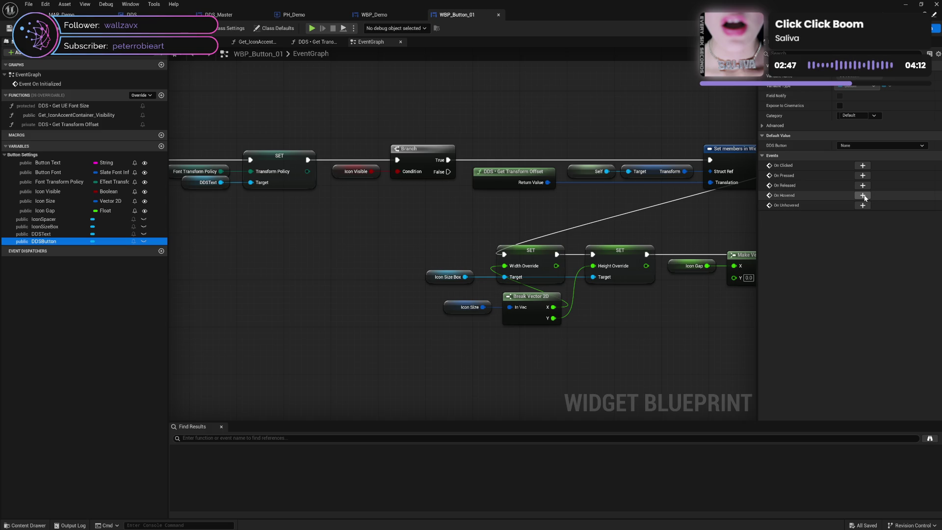
left_click(863, 195)
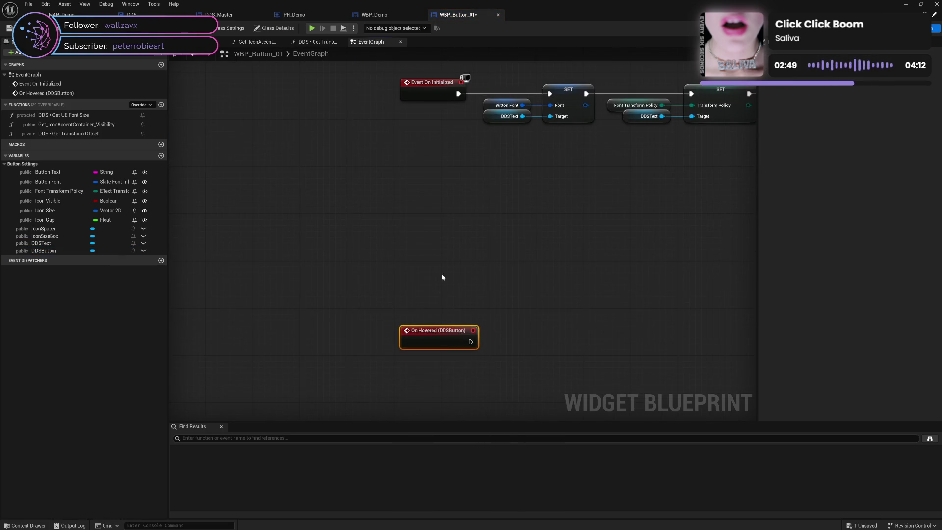
left_click_drag(439, 337, 439, 189)
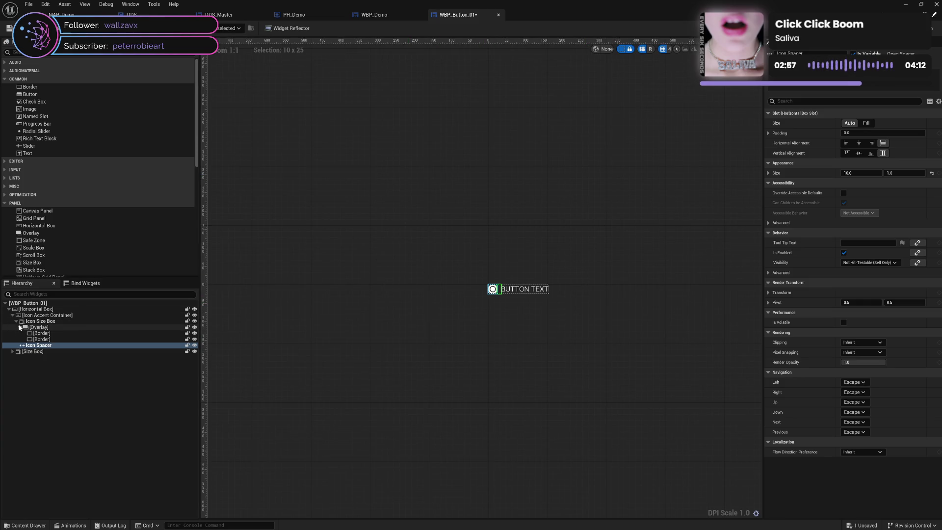
Step: Rename the two overlay borders to Icon Outline and Icon Center
left_click(57, 333)
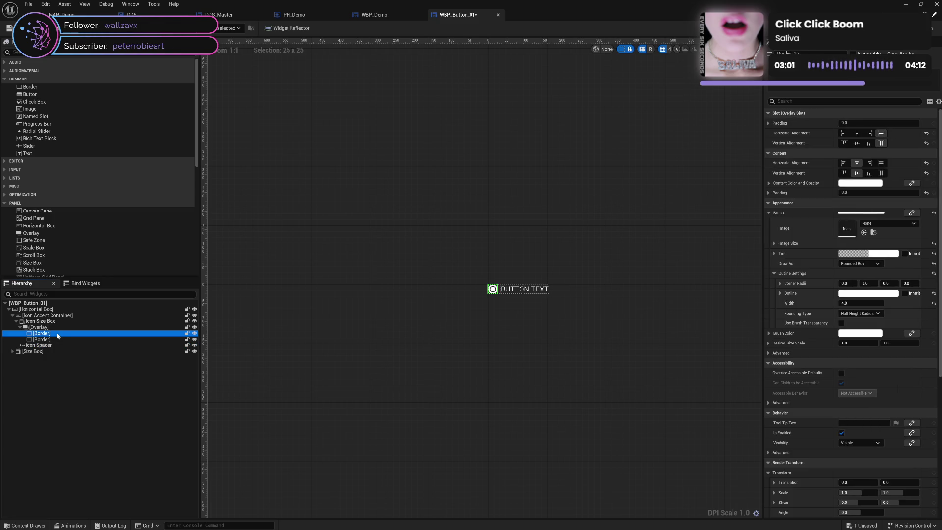
left_click(57, 333)
type("Ou")
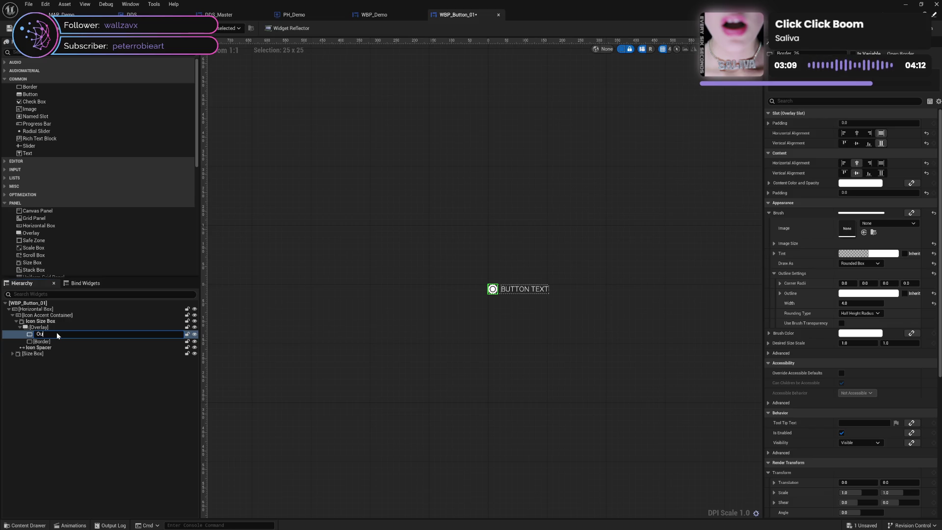
key("BackSpace")
key("BackSpace")
type("Icon O")
key("Return")
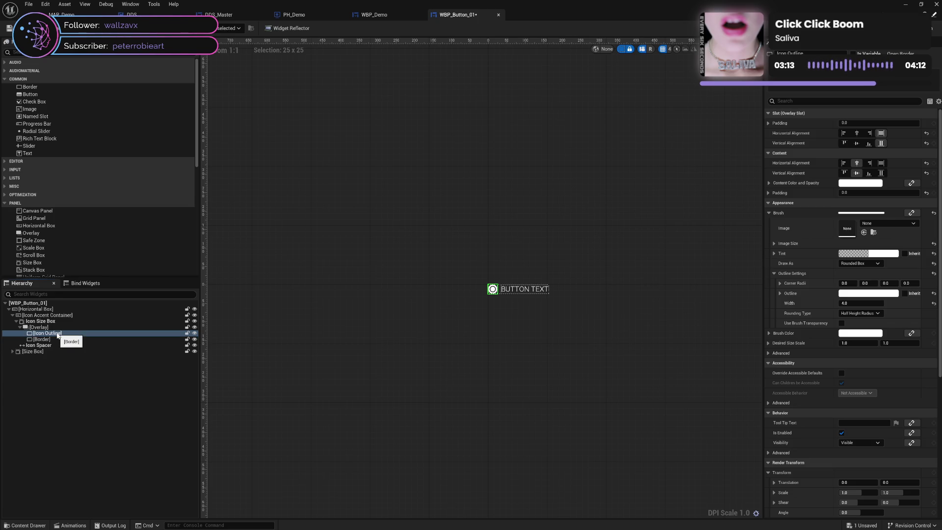
left_click(49, 339)
left_click(42, 340)
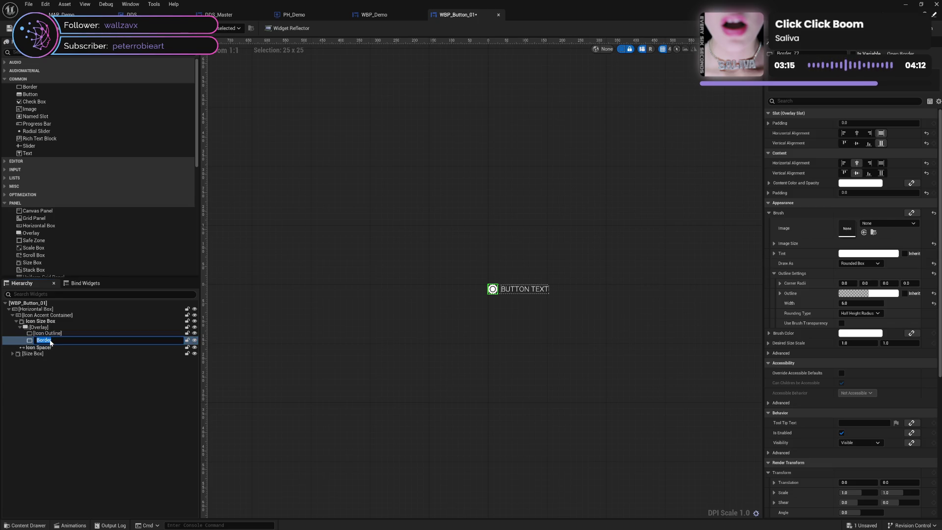
type("Icon Cent")
key("Return")
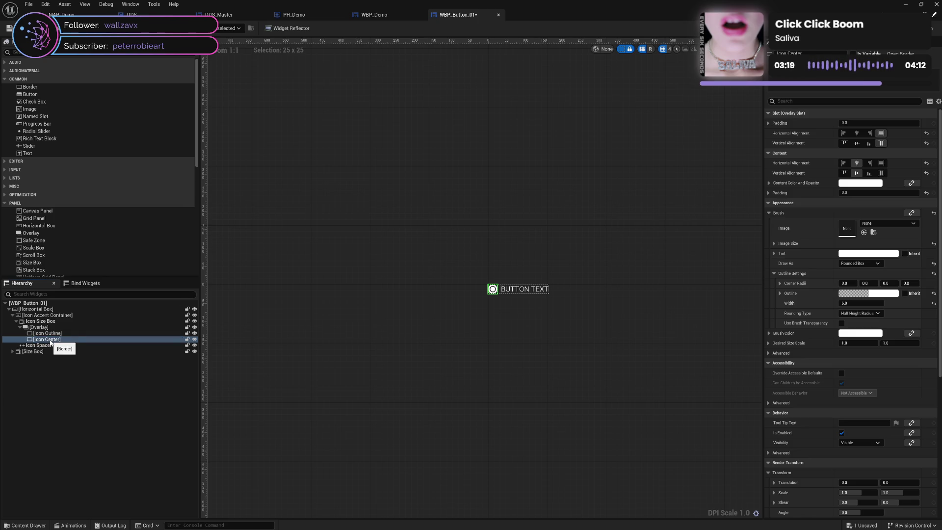
Step: Tick Is Variable for Icon Center
left_click(68, 328)
left_click(69, 333)
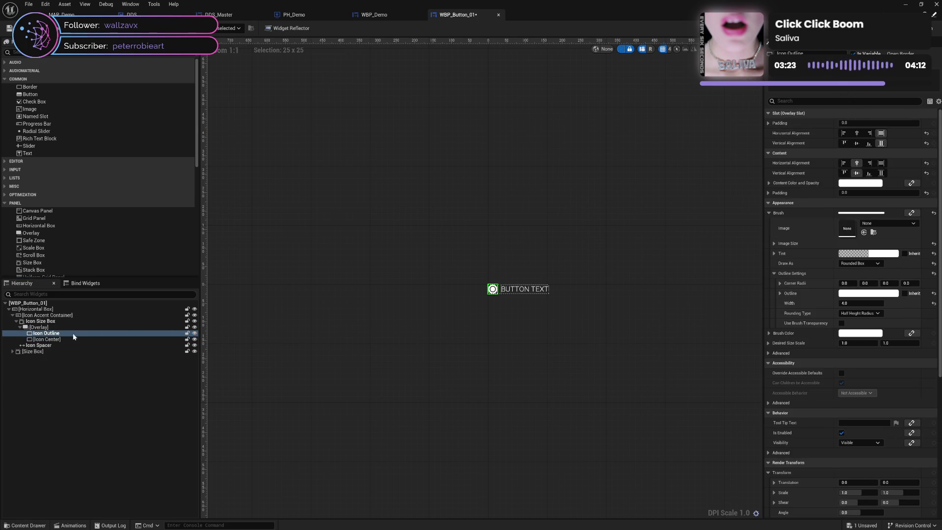
left_click(61, 339)
left_click(854, 53)
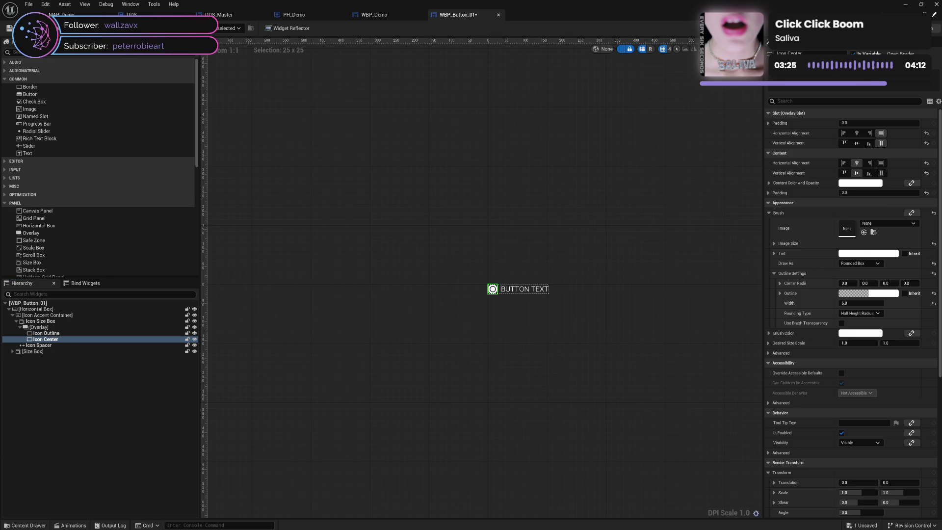
Step: In the event graph, add an Icon Outline getter with a Set Visibility node
key("ctrl+shift+g")
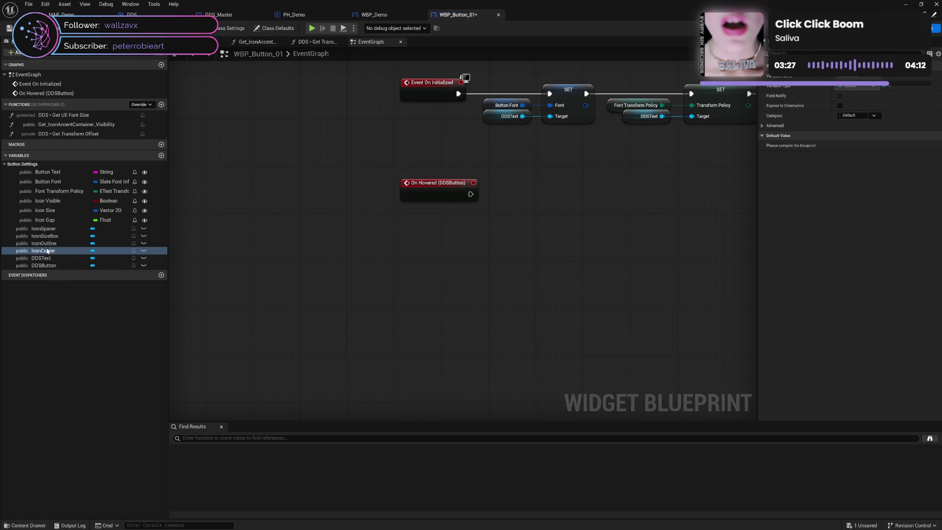
mouse_move(44, 244)
left_mouse_down()
mouse_move(370, 249)
mouse_move(487, 233)
left_mouse_up()
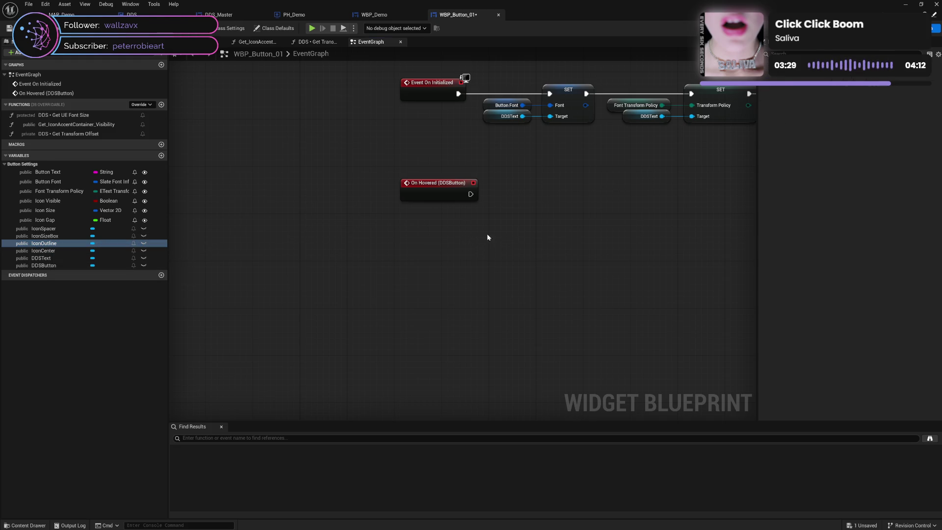
left_click(498, 248)
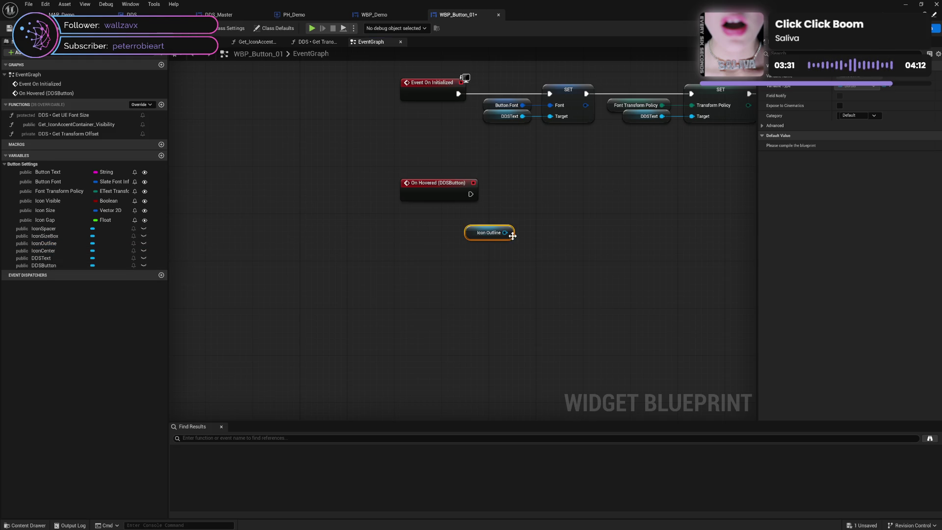
left_click_drag(505, 233, 549, 216)
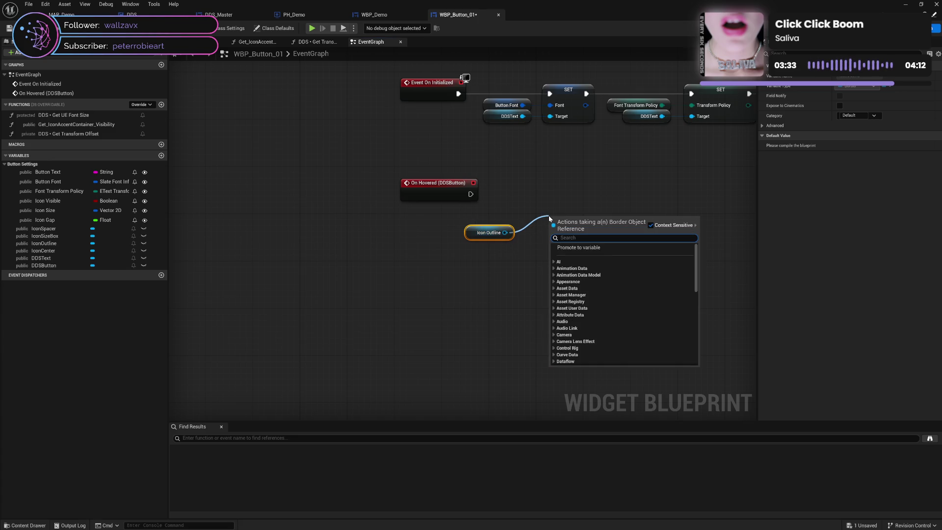
type("set vi")
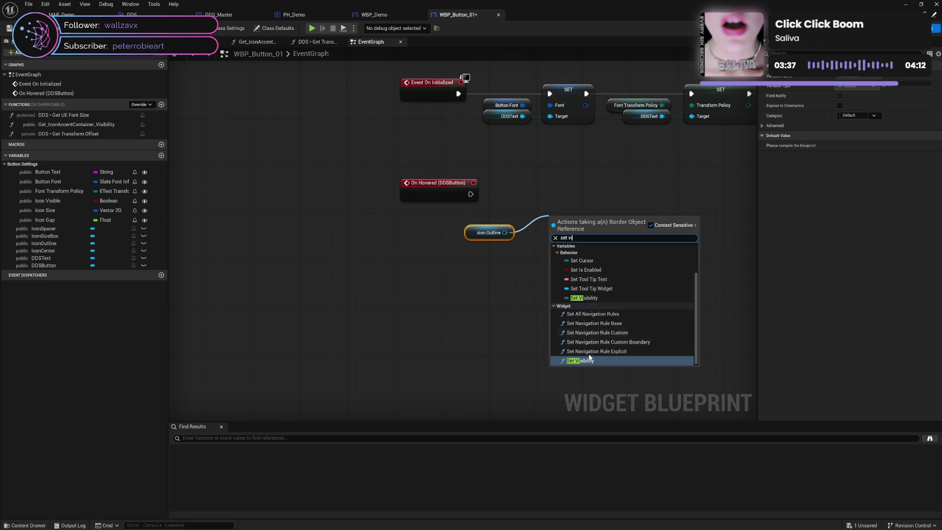
left_click(603, 302)
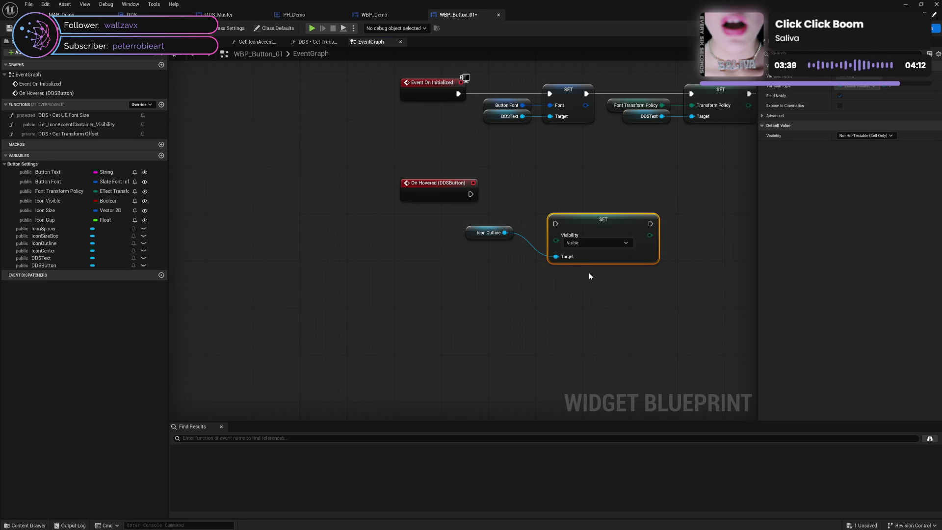
left_click_drag(592, 207, 567, 208)
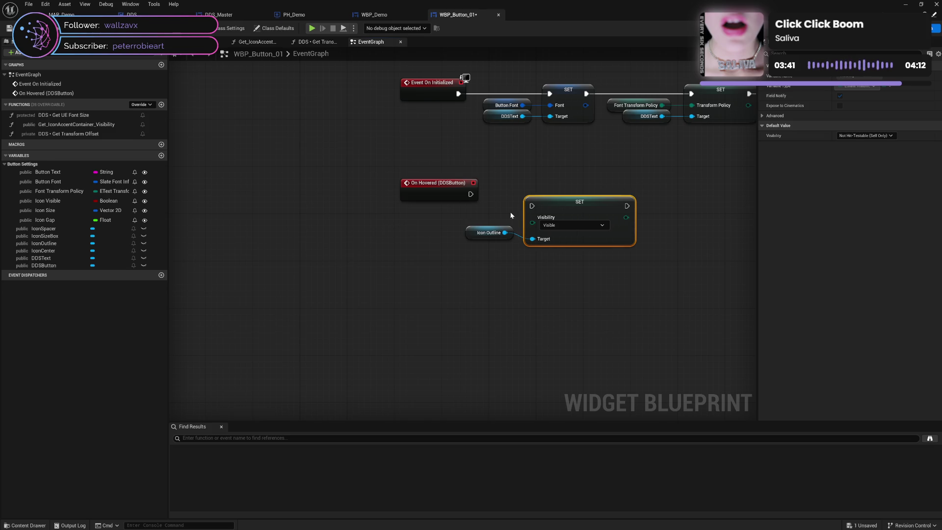
Step: Drive the Set Visibility from On Hovered with Not Hit-Testable (Self & All Children)
left_click_drag(505, 222, 561, 259)
left_click_drag(565, 206, 577, 201)
left_click_drag(470, 193, 544, 200)
left_click(574, 219)
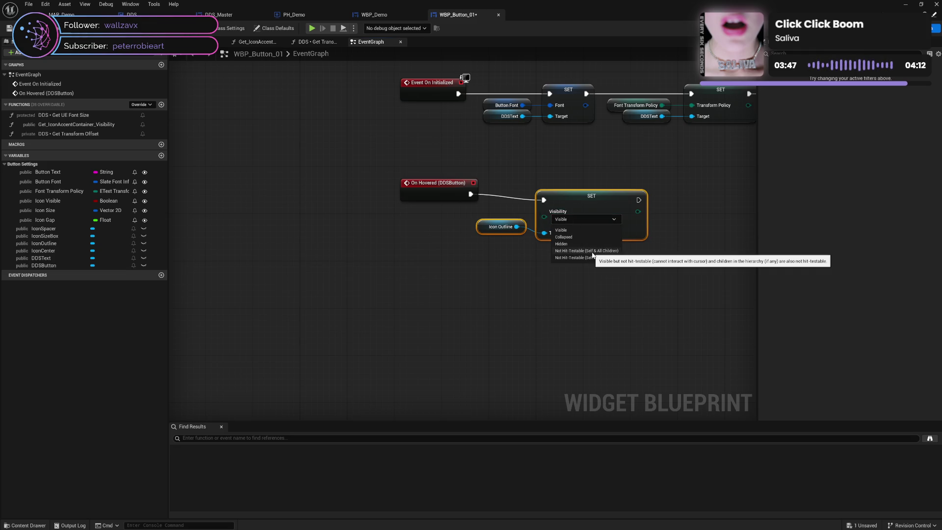
left_click(589, 251)
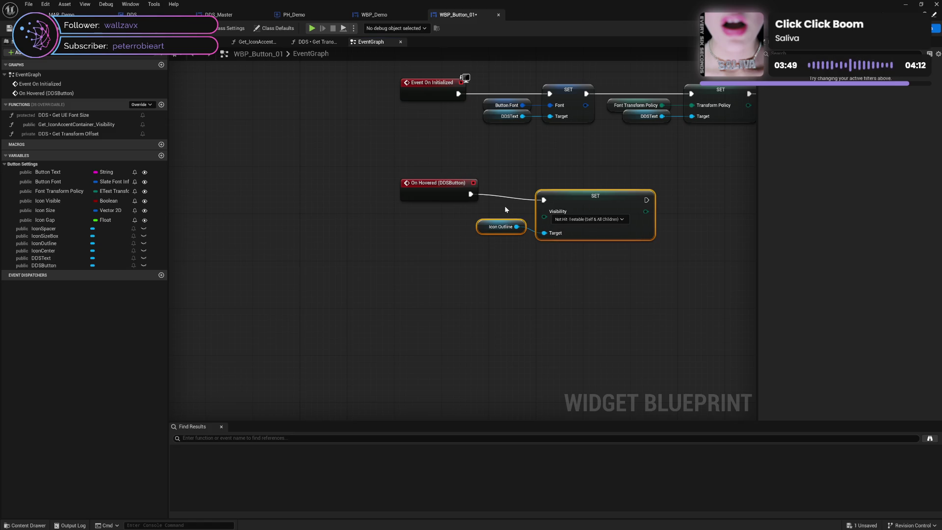
left_click(57, 266)
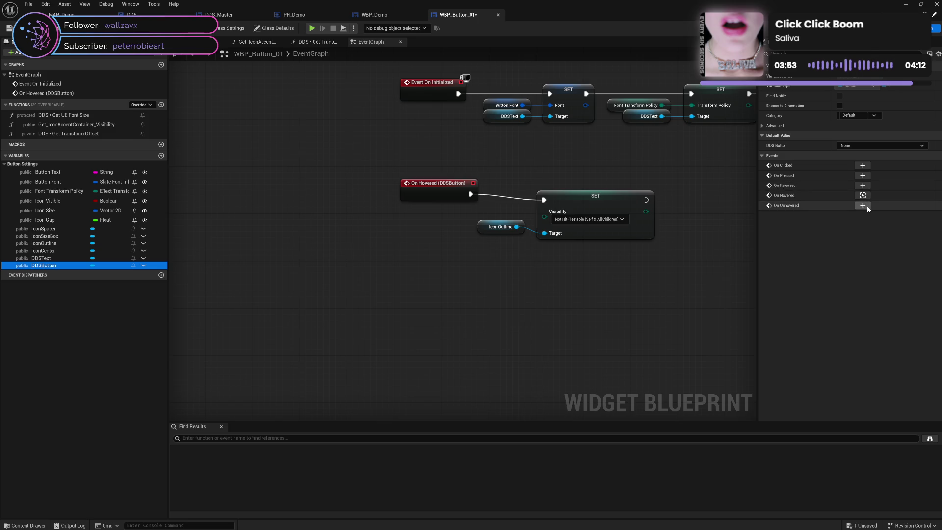
Step: Add an On Unhovered (DDSButton) event and wire it to a pasted copy of the Icon Outline SET pair
left_click(862, 206)
left_click_drag(437, 227, 437, 168)
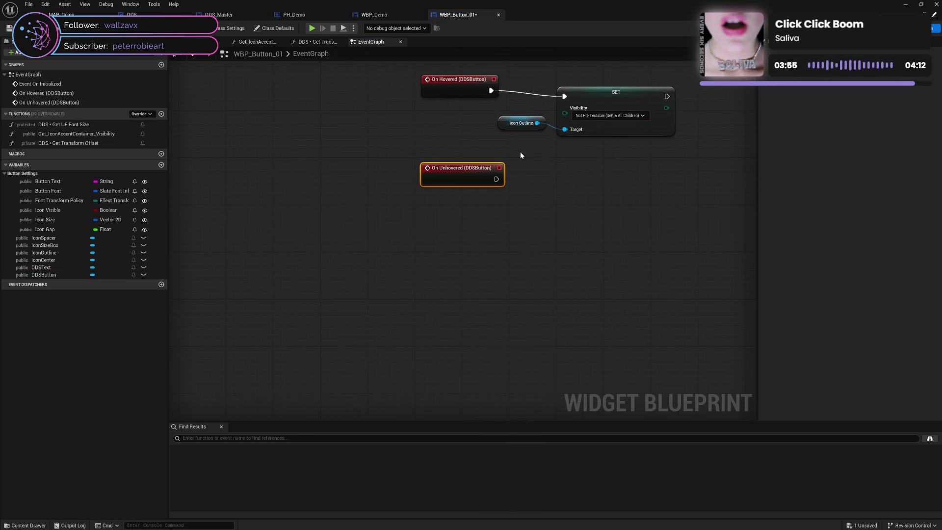
left_click_drag(532, 97, 623, 173)
key("ctrl+c")
key("ctrl+v")
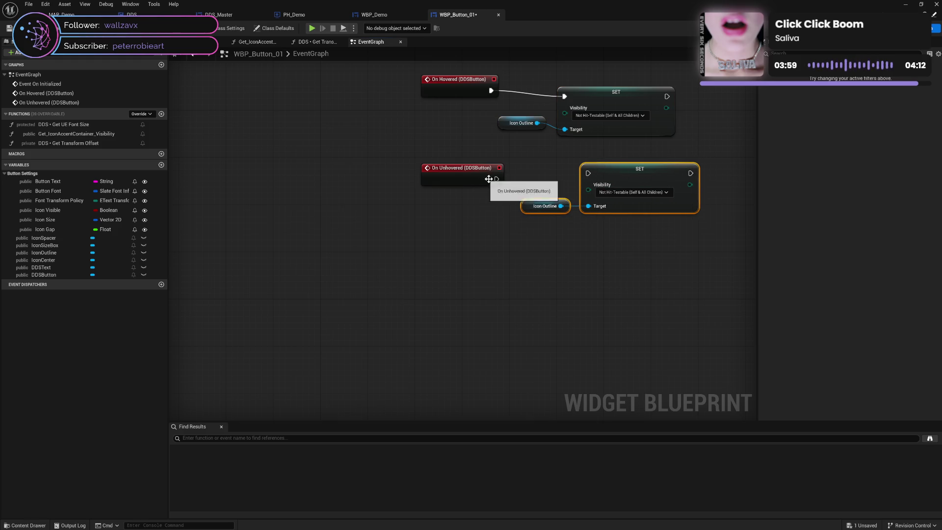
mouse_move(497, 179)
left_mouse_down()
mouse_move(588, 173)
mouse_move(553, 182)
left_mouse_up()
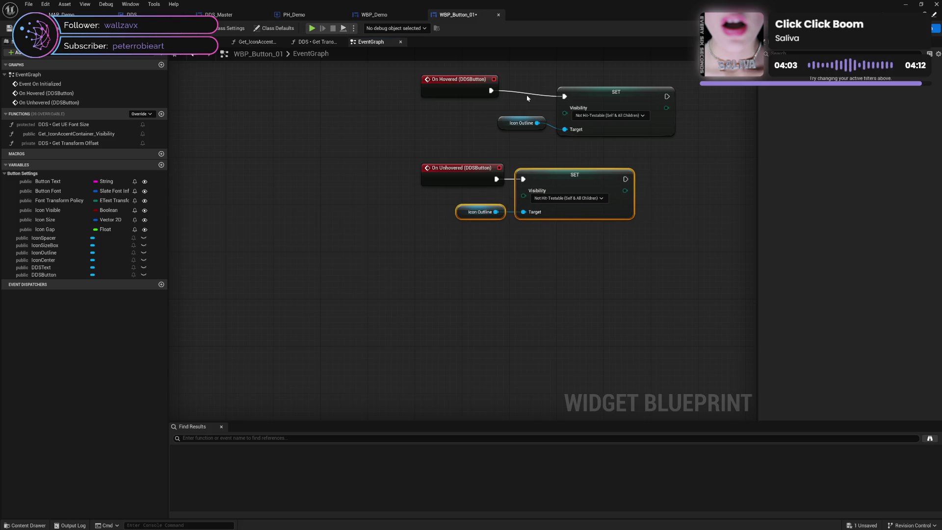
left_click_drag(527, 98, 597, 131)
left_click_drag(594, 94, 555, 89)
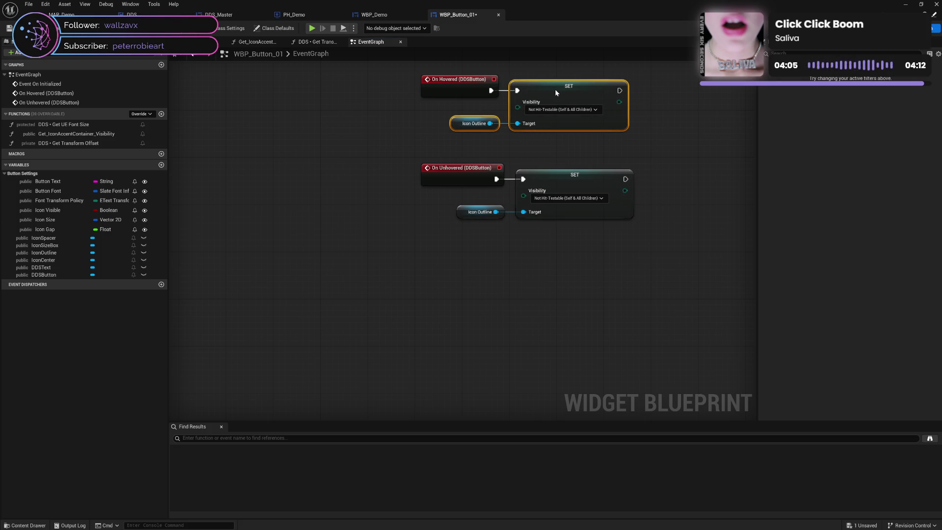
Step: Set the unhover SET node's visibility to Hidden
left_click(554, 198)
left_click(561, 216)
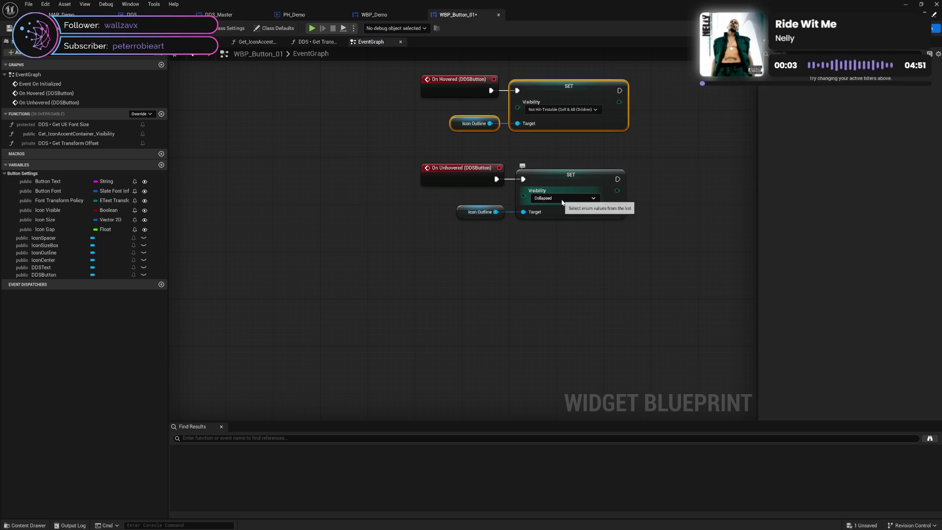
left_click(563, 201)
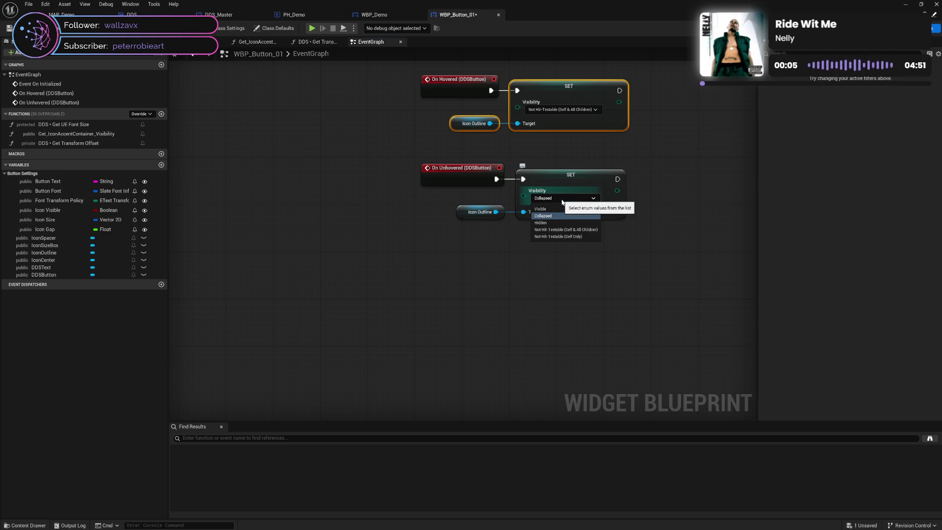
left_click(629, 212)
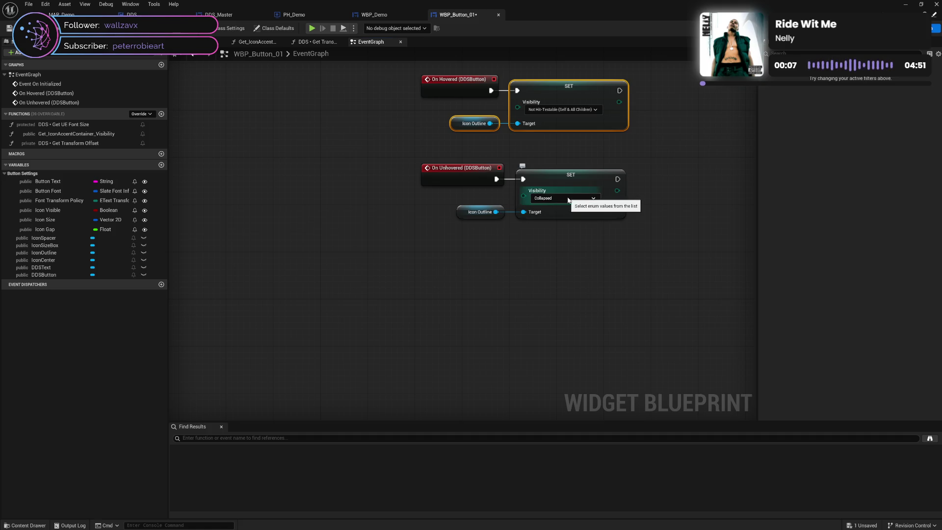
left_click(568, 199)
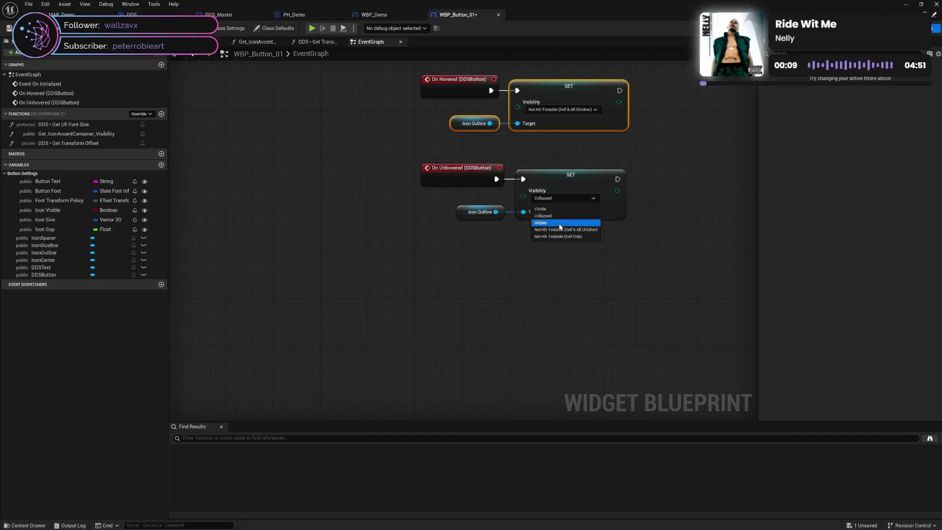
left_click(559, 223)
left_click(640, 251)
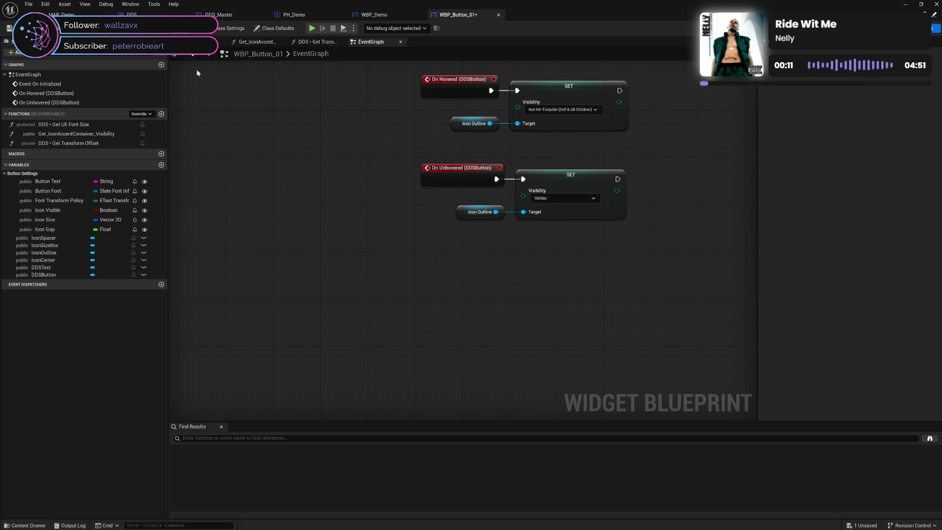
Step: Save WBP_Button_01 and show the DDSButton variable's events in Details
key("ctrl+s")
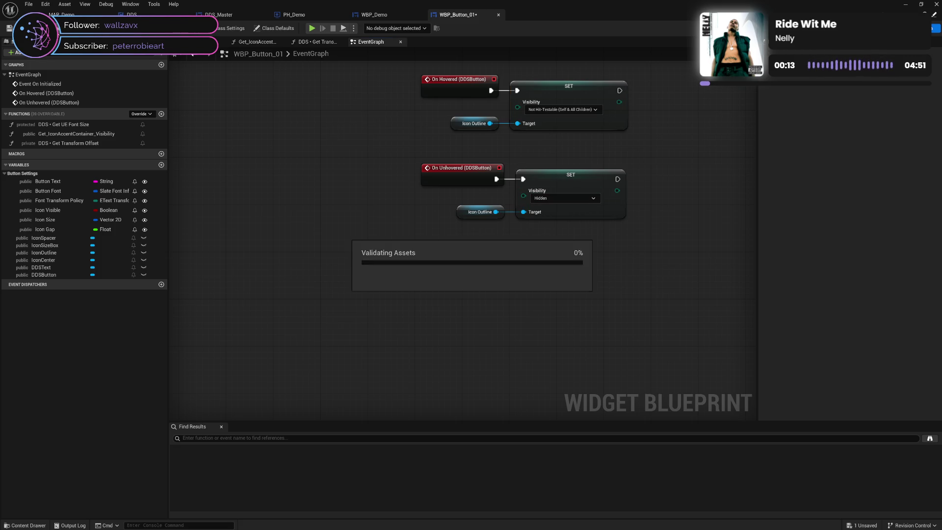
left_click_drag(399, 126, 395, 147)
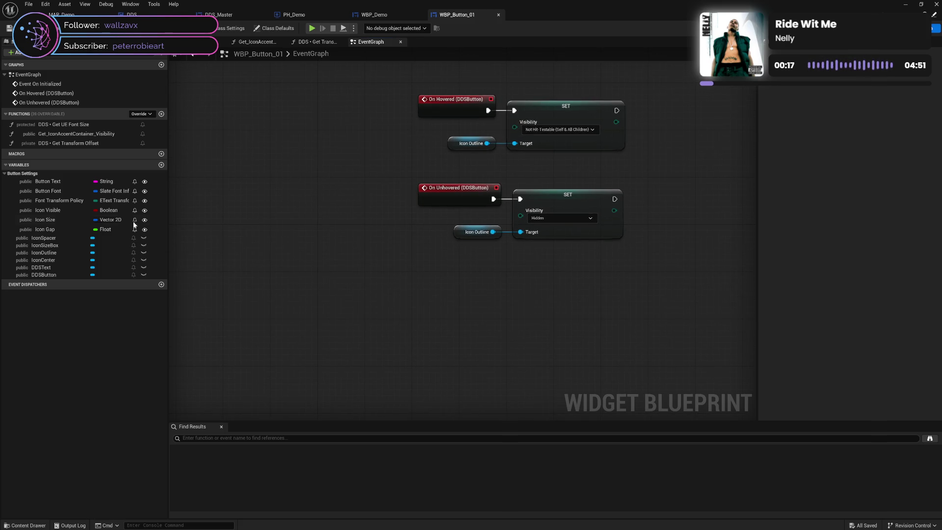
left_click(58, 273)
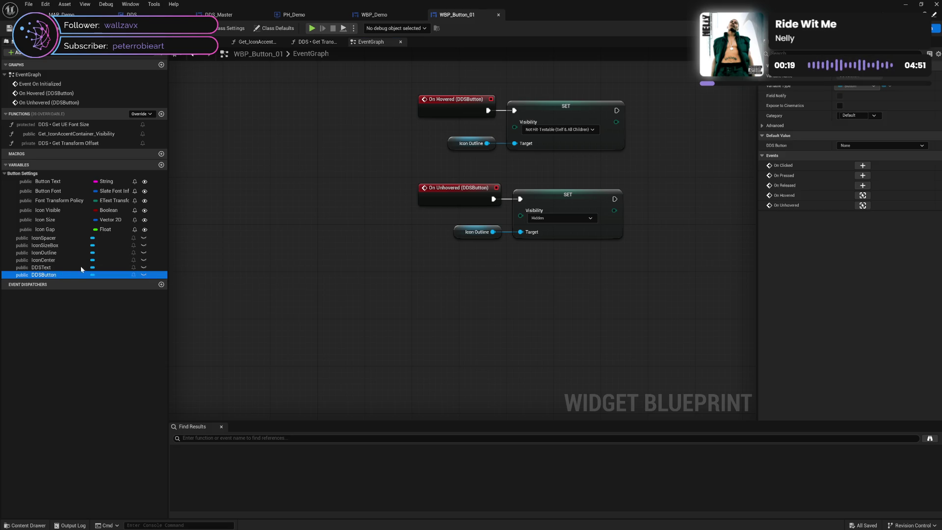
Step: Add an On Pressed (DDSButton) event and an Icon Center getter to the graph
left_click(860, 176)
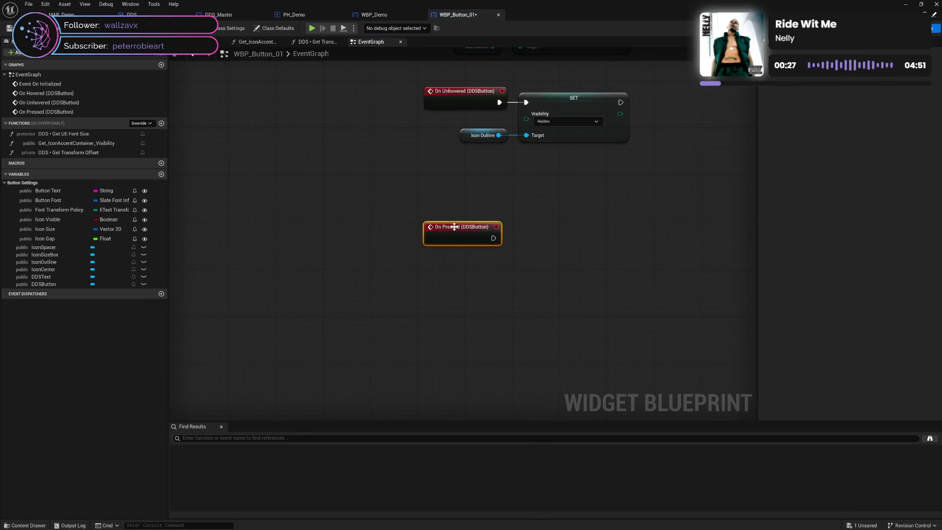
mouse_move(454, 223)
left_mouse_down()
mouse_move(444, 183)
mouse_move(452, 177)
left_mouse_up()
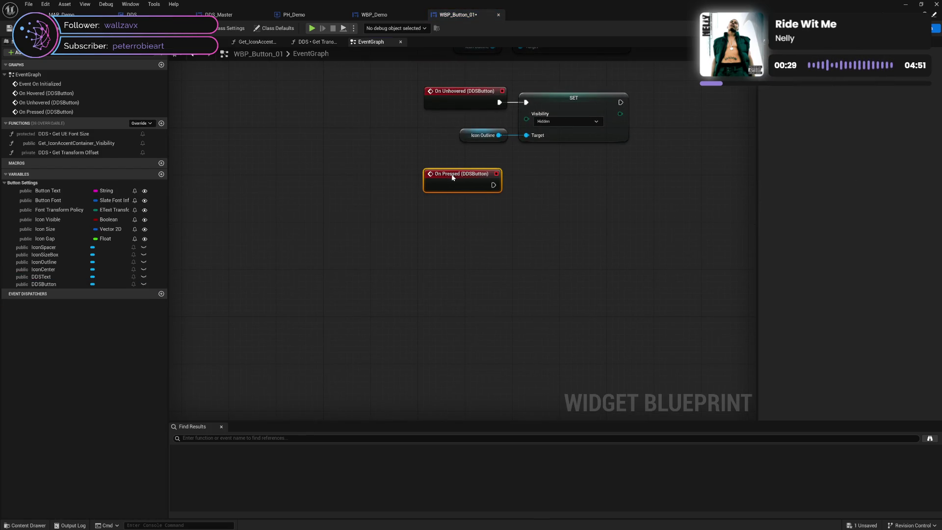
left_click(54, 267)
left_click_drag(121, 265, 491, 212)
left_click(518, 225)
scroll(572, 166, "up", 3)
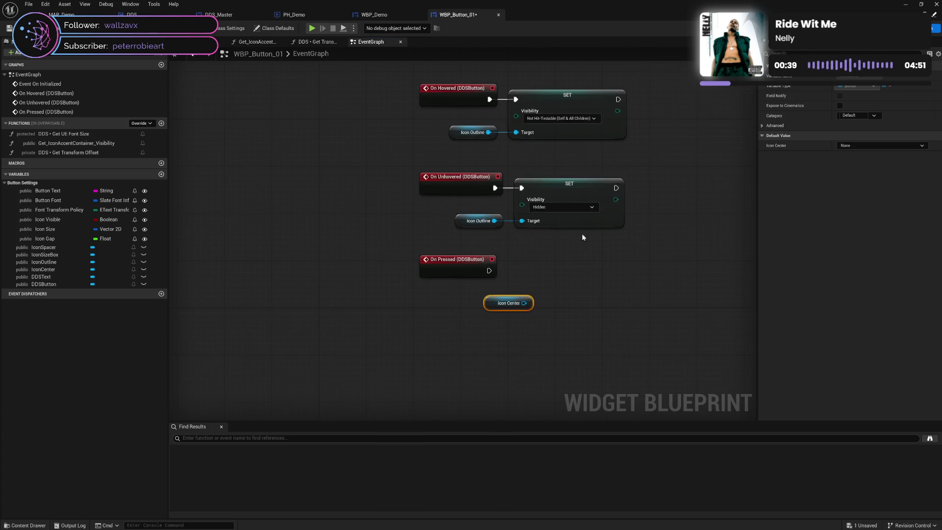
Step: Paste copies of both SET nodes, wiring On Pressed and Icon Center into the Not Hit-Testable SET
left_click_drag(610, 79, 626, 225)
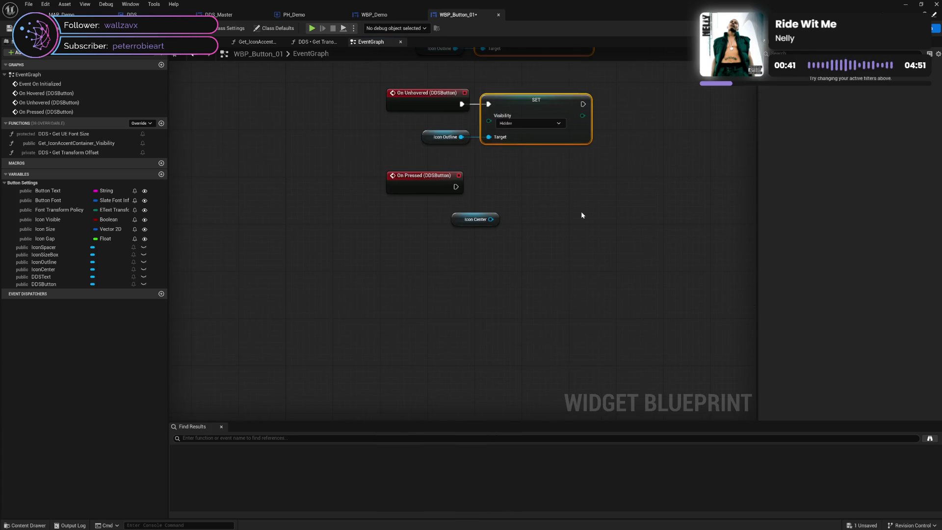
key("ctrl+c")
key("ctrl+v")
left_click_drag(589, 173, 543, 175)
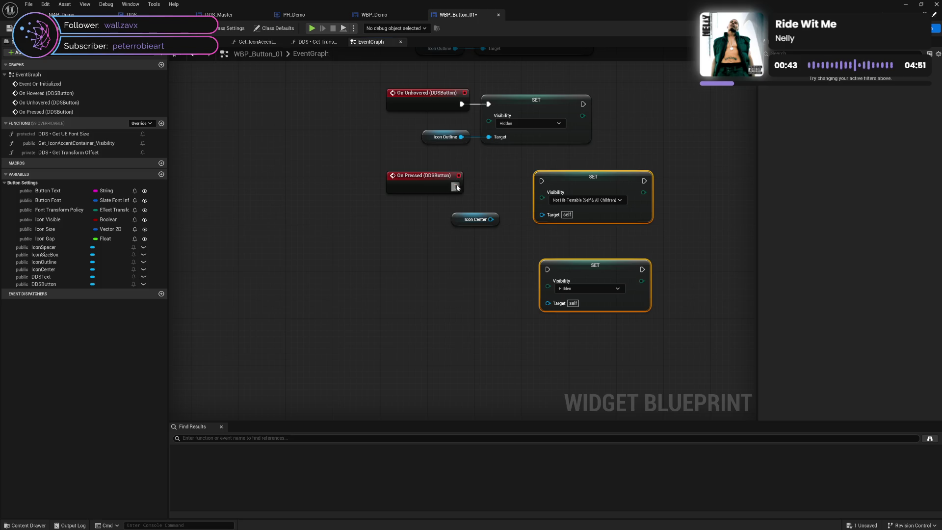
mouse_move(456, 187)
left_mouse_down()
mouse_move(549, 181)
mouse_move(525, 189)
left_mouse_up()
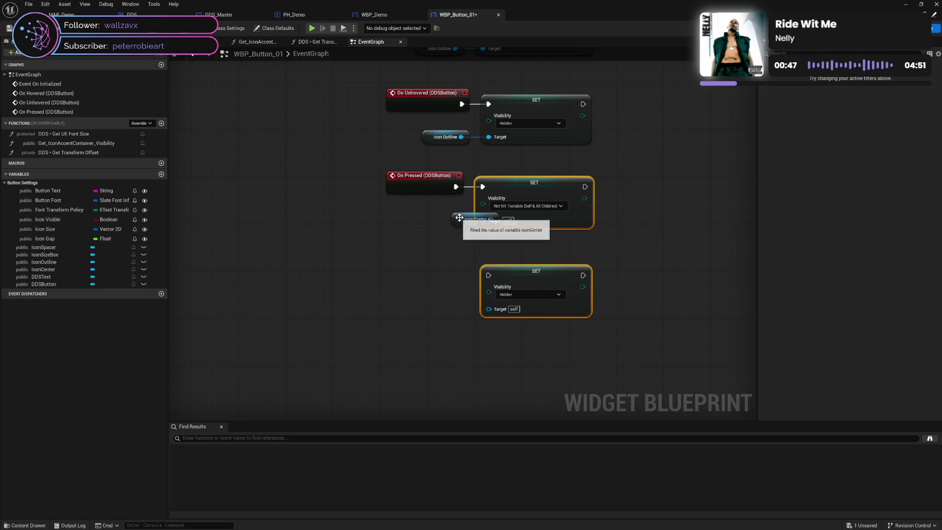
mouse_move(469, 219)
left_mouse_down()
mouse_move(429, 226)
mouse_move(484, 220)
left_mouse_up()
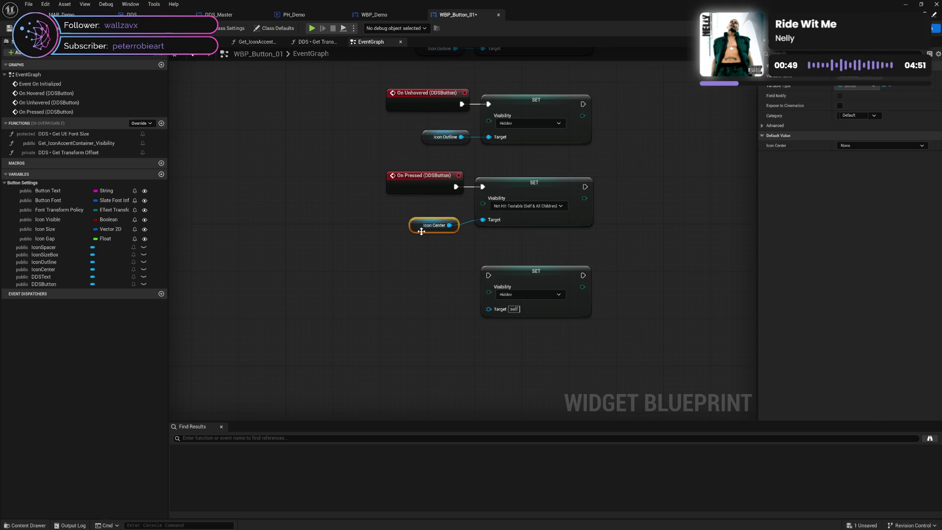
left_click_drag(422, 224, 427, 226)
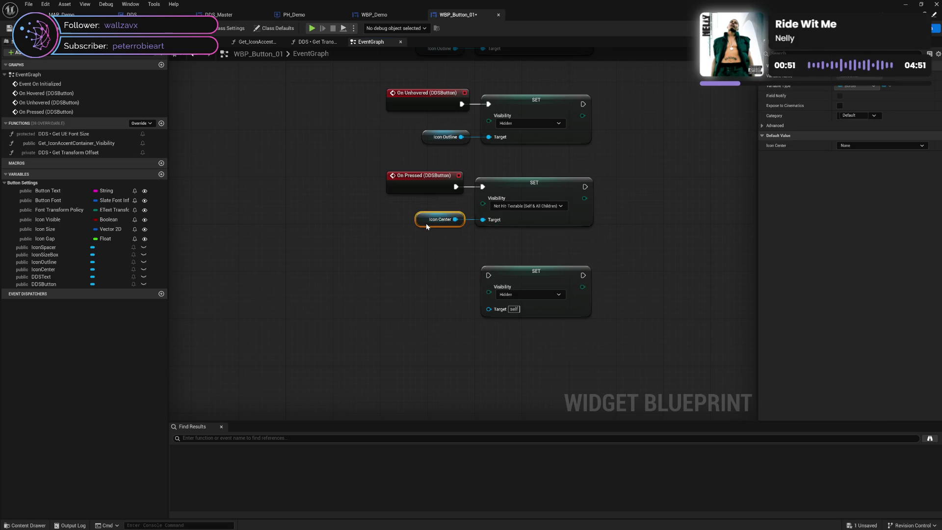
left_click(440, 252)
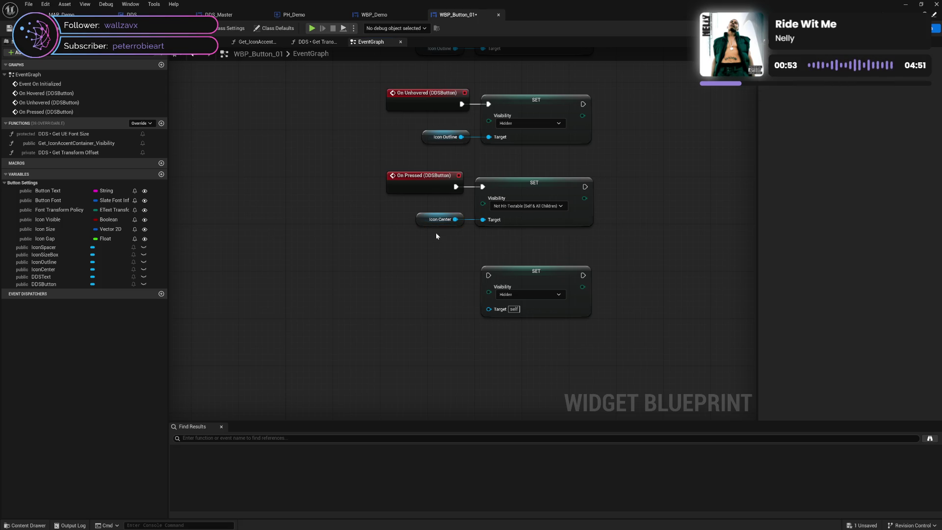
left_click_drag(382, 185, 520, 240)
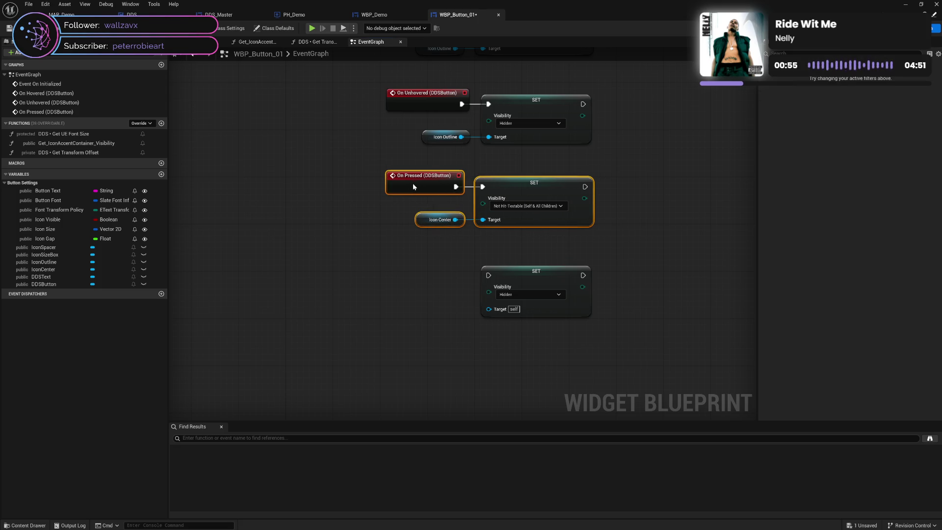
left_click(393, 228)
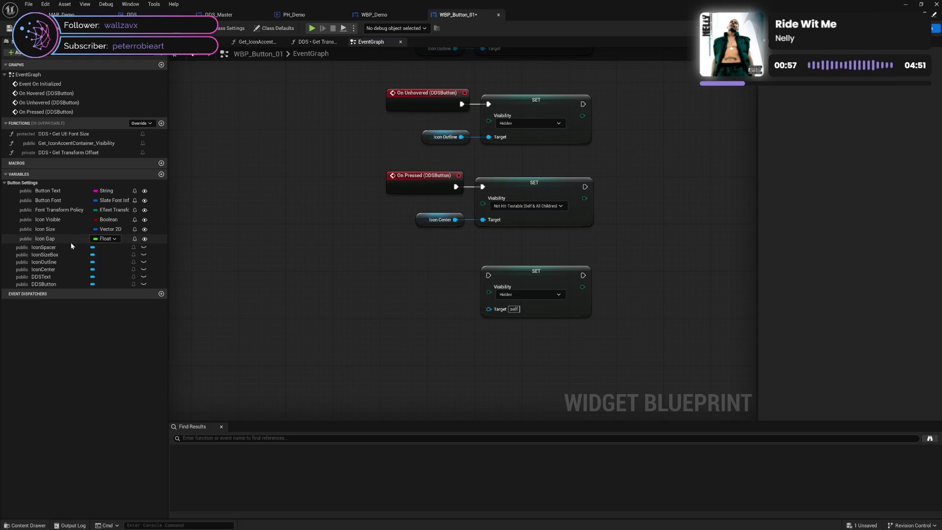
left_click(54, 284)
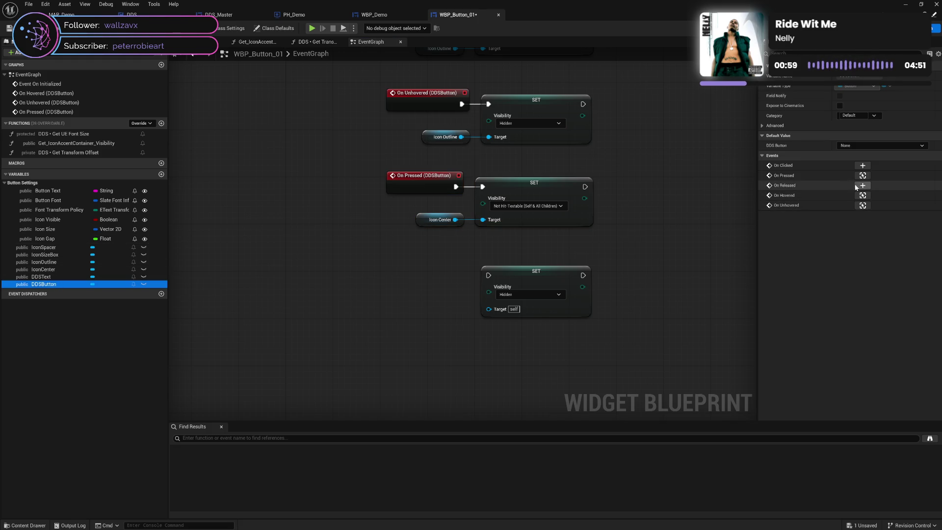
Step: Add On Released (DDSButton) and wire a second Icon Center getter into the Hidden SET's Target
left_click(863, 186)
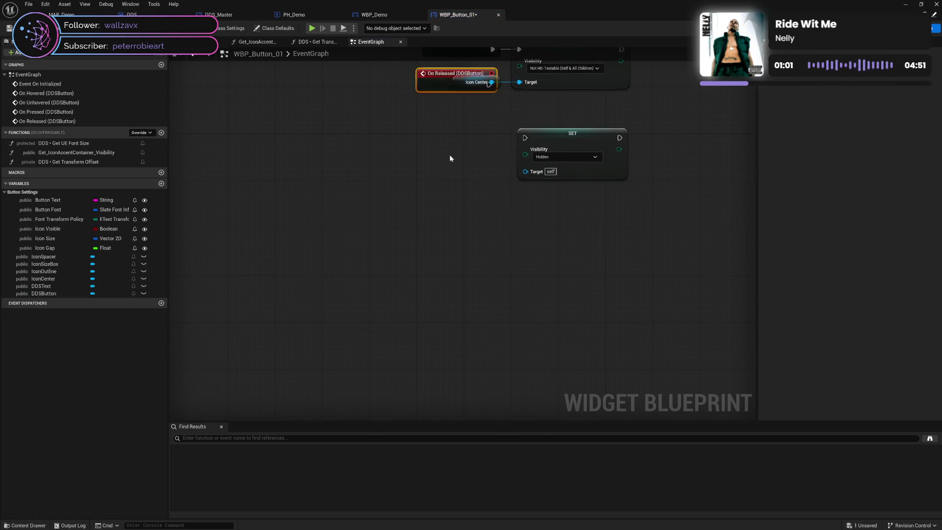
mouse_move(438, 159)
left_mouse_down()
mouse_move(449, 255)
mouse_move(450, 247)
mouse_move(525, 247)
left_mouse_up()
left_click(458, 191)
key("ctrl+c")
key("ctrl+v")
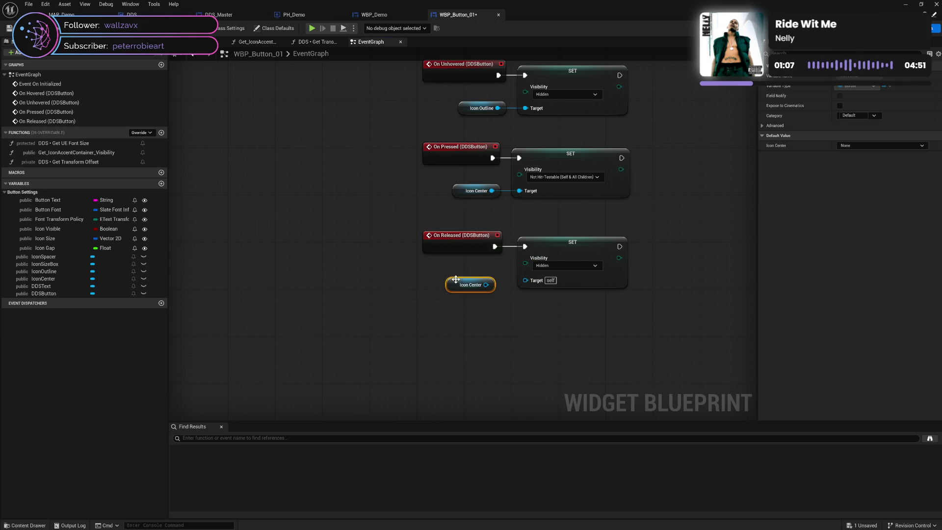
left_click(535, 286)
mouse_move(486, 285)
left_mouse_down()
mouse_move(511, 294)
mouse_move(525, 280)
left_mouse_up()
left_click_drag(457, 288, 469, 282)
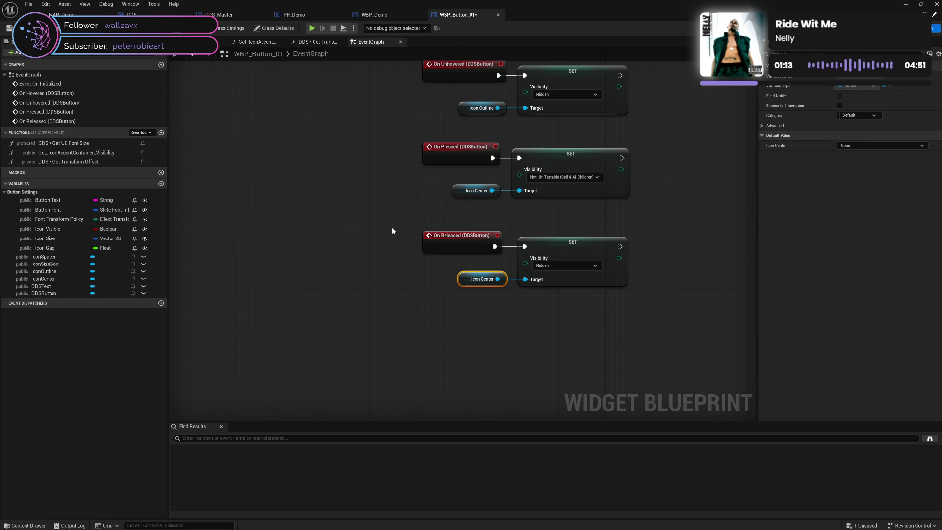
Step: Save WBP_Button_01 with its On Released logic
left_click_drag(392, 227, 521, 271)
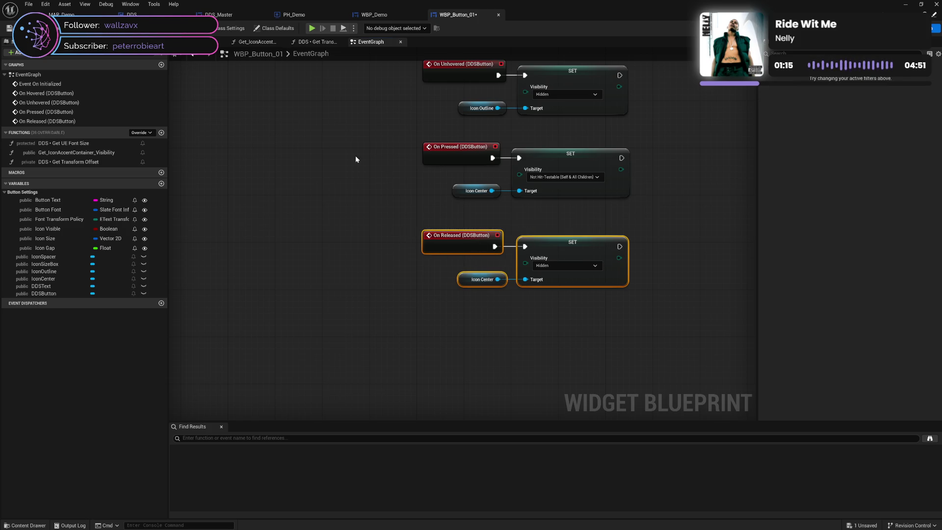
key("ctrl+s")
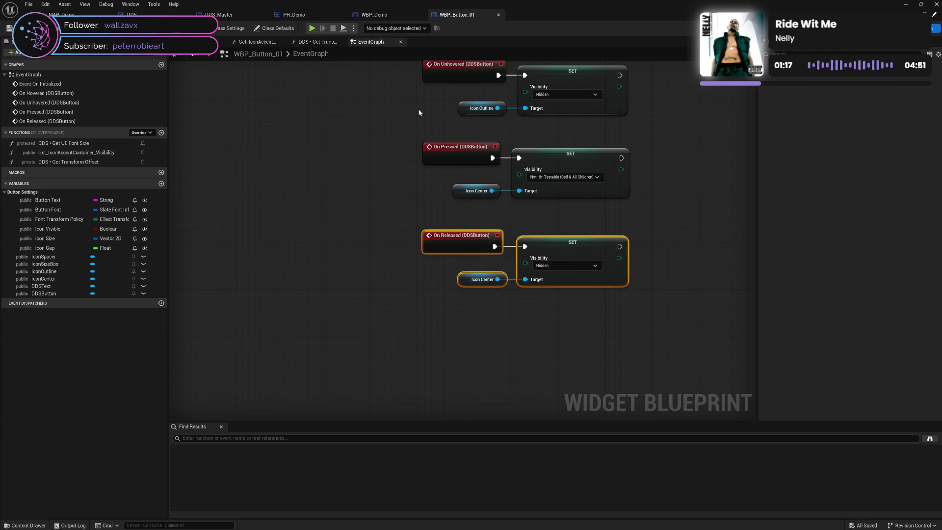
left_click(376, 19)
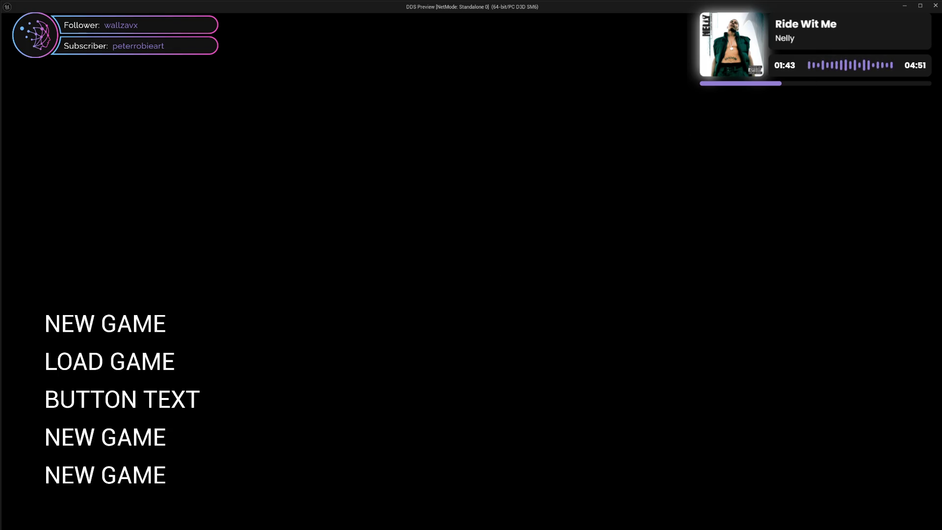
Step: Close the game preview and bring up WBP_Button_01's Designer layout
left_click(936, 5)
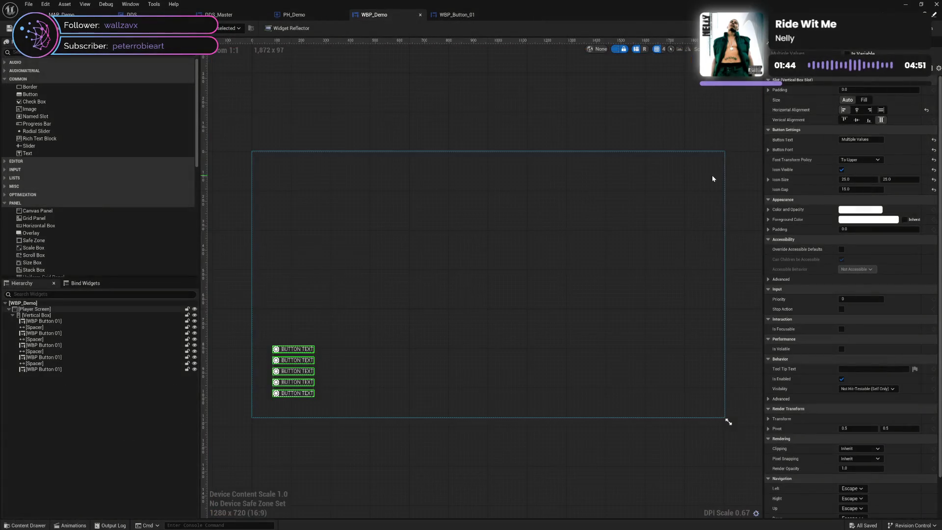
left_click(444, 18)
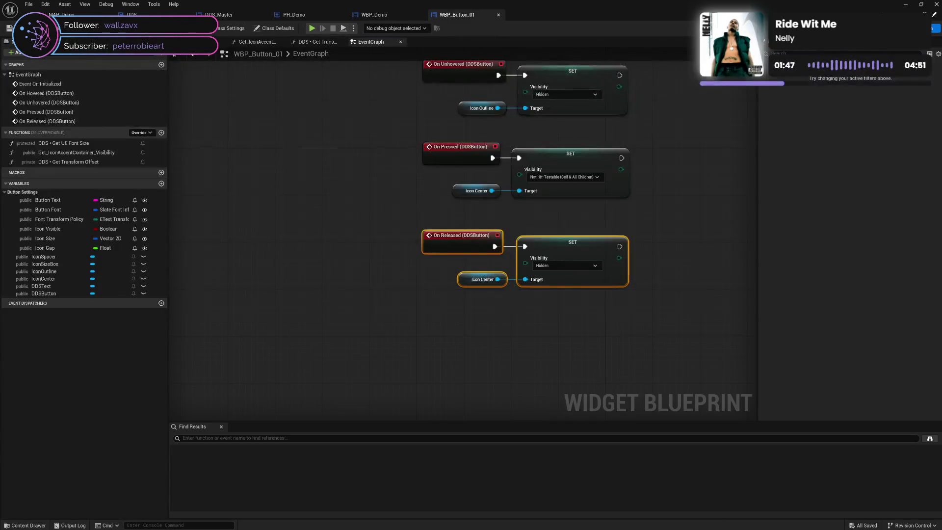
key("shift+F4")
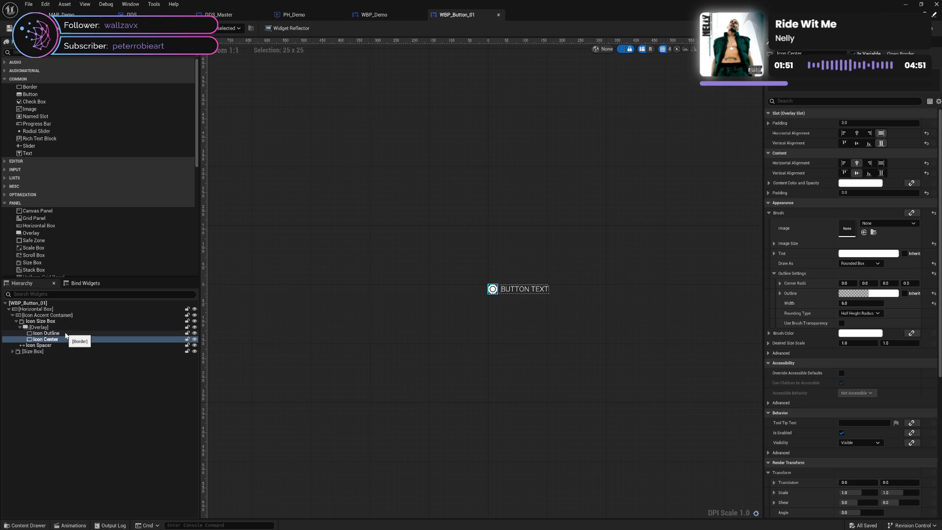
Step: Make Icon Outline and Icon Center Hidden by default and save the widget
left_click(66, 334, "ctrl")
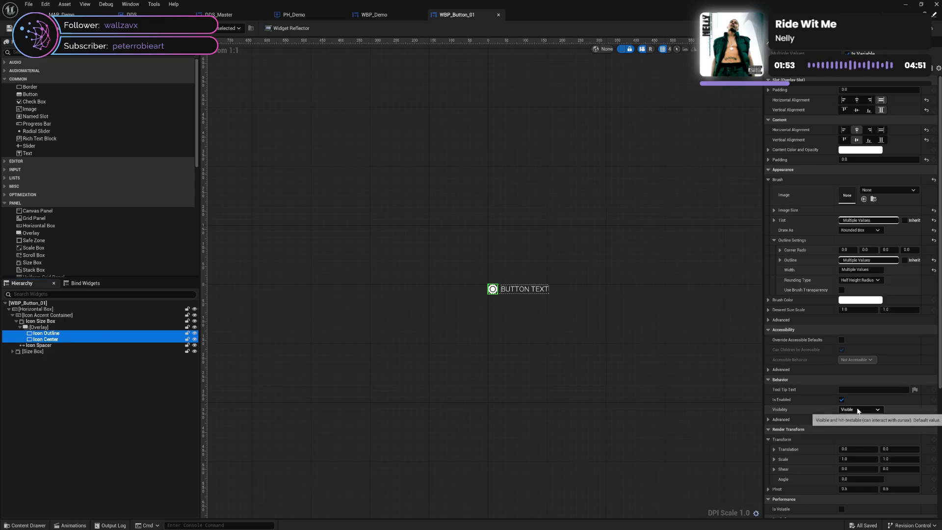
left_click(859, 411)
left_click(860, 433)
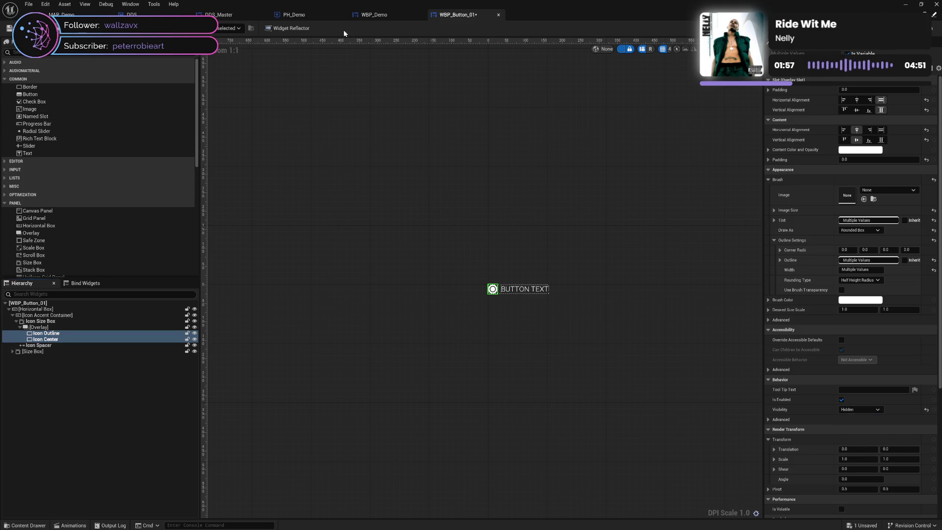
key("ctrl+s")
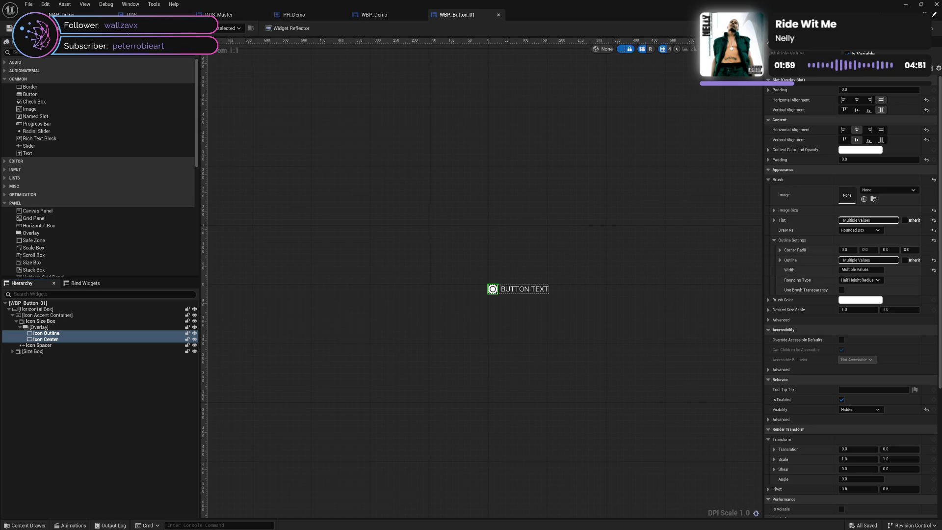
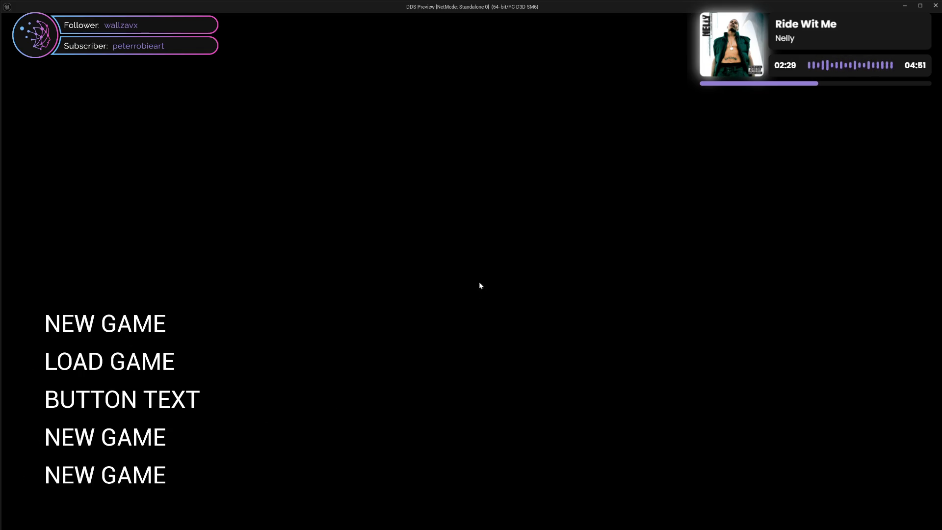
Step: Close the preview and relabel the fourth WBP_Demo button 'Settings'
left_click(935, 5)
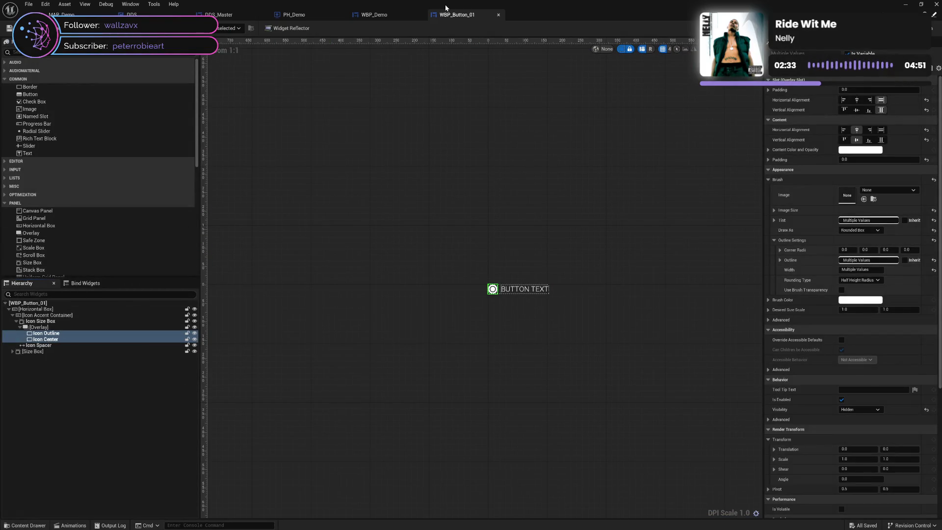
key("ctrl+Tab")
left_click(63, 357)
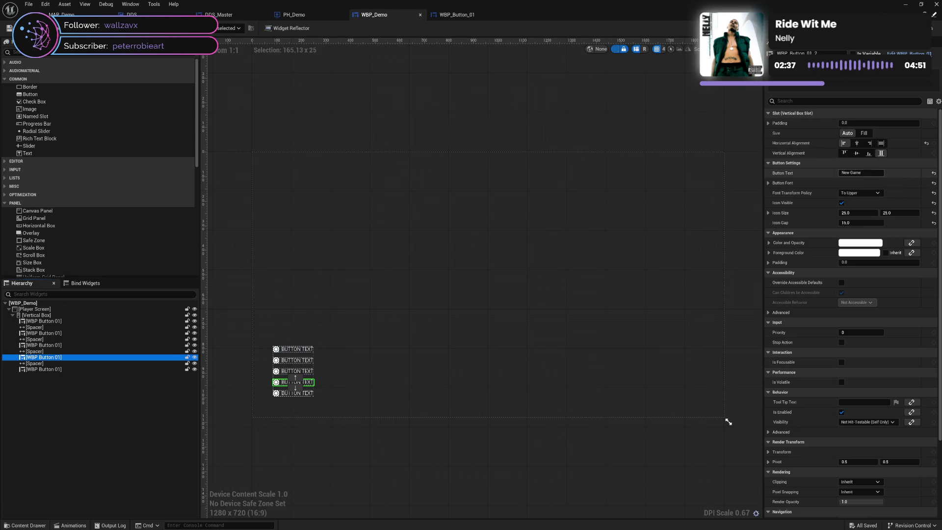
left_click(853, 172)
type("Settings")
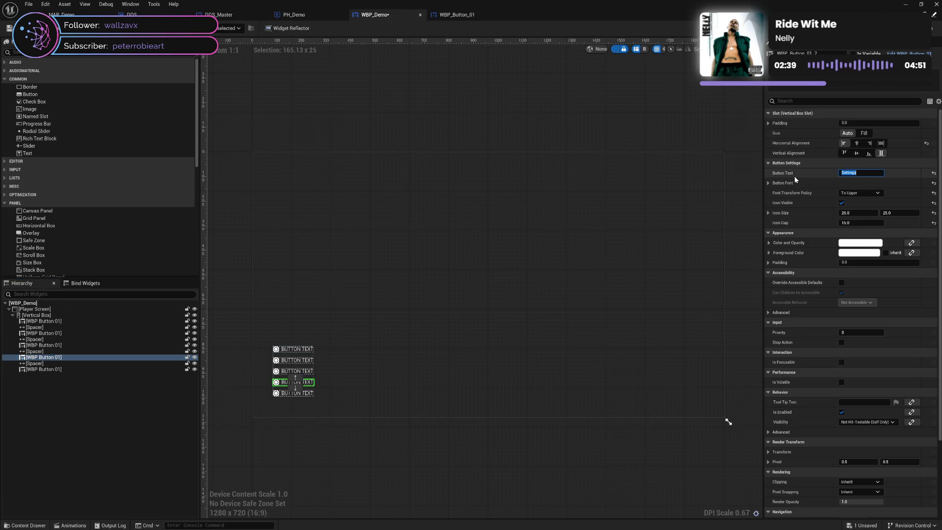
key("Return")
Step: Relabel the fifth button 'Quit' and save WBP_Demo
left_click(64, 369)
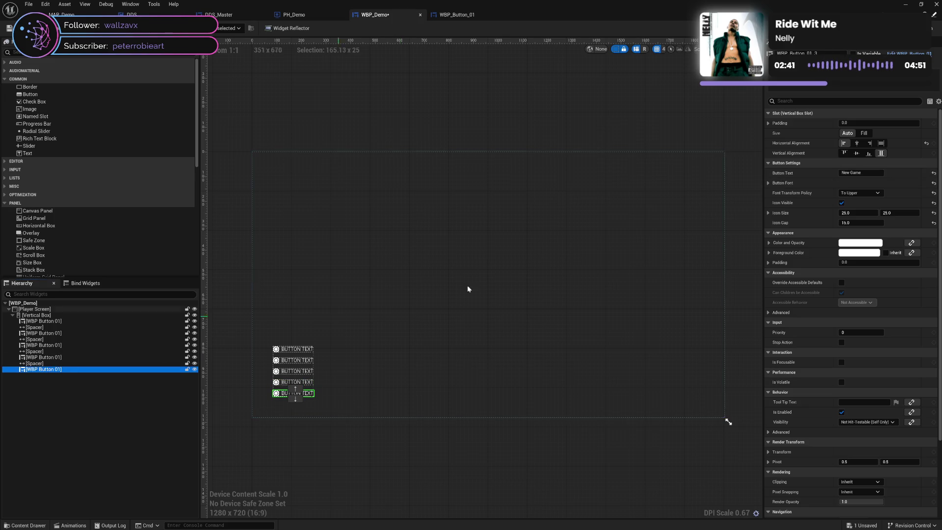
left_click(854, 172)
type("Quit")
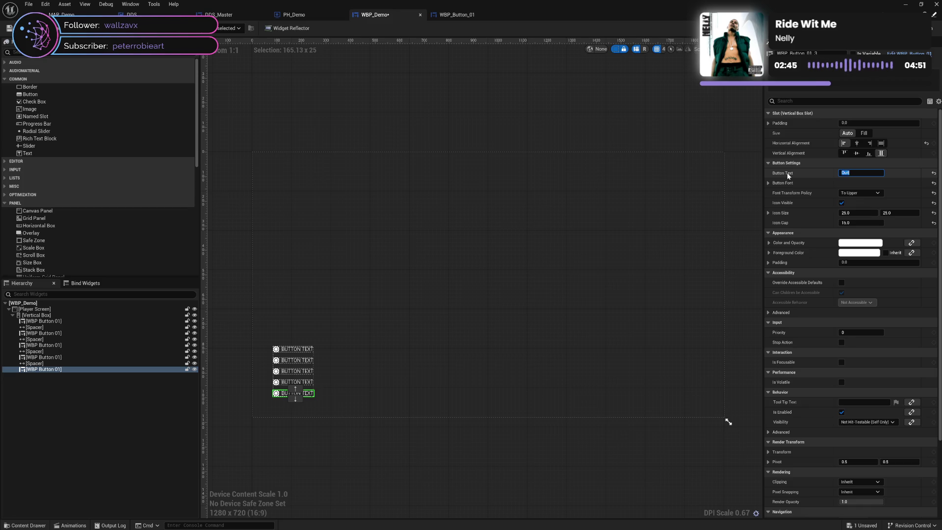
left_click(806, 170)
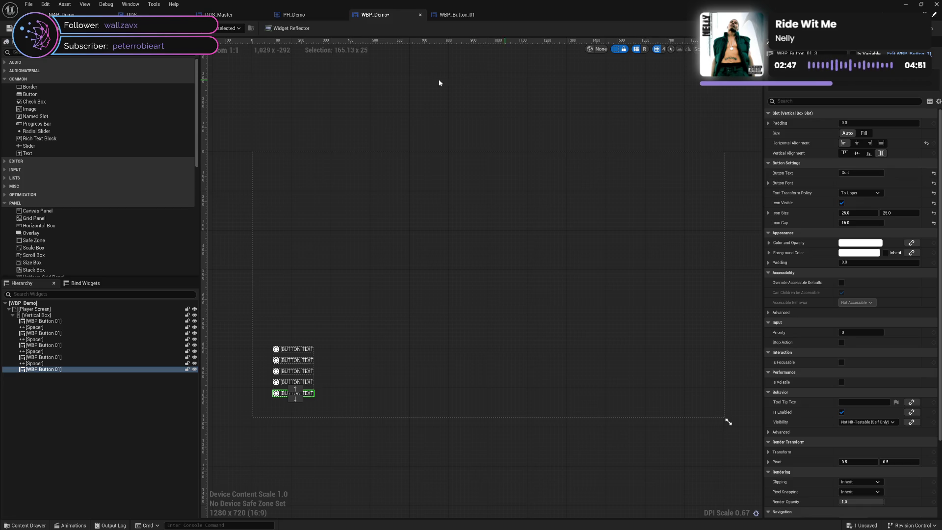
key("ctrl+s")
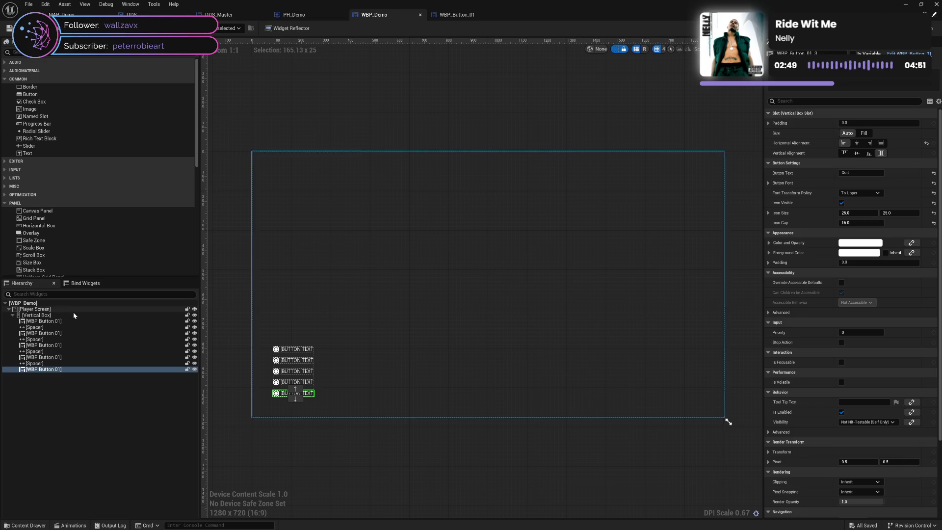
left_click(69, 321)
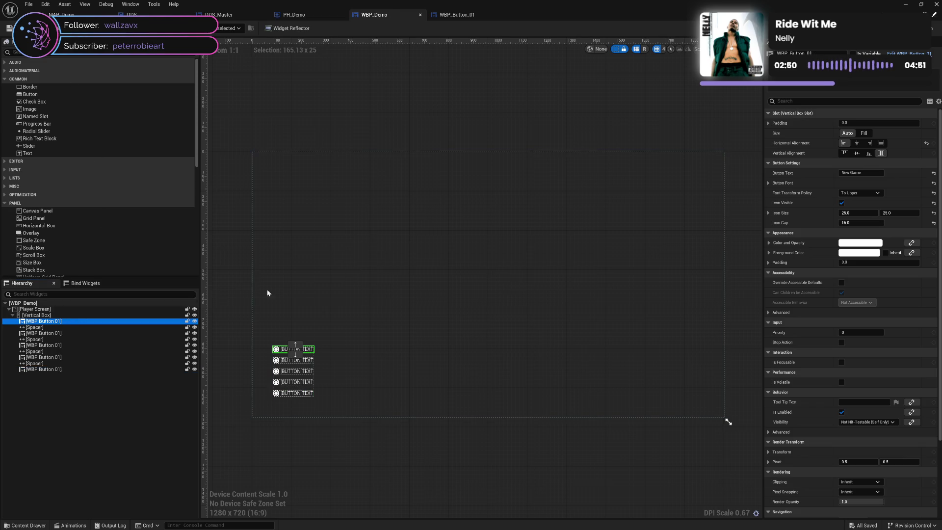
Step: Set the first three buttons' Button Text to Continue, New Game and New Game Plus
left_click(865, 173)
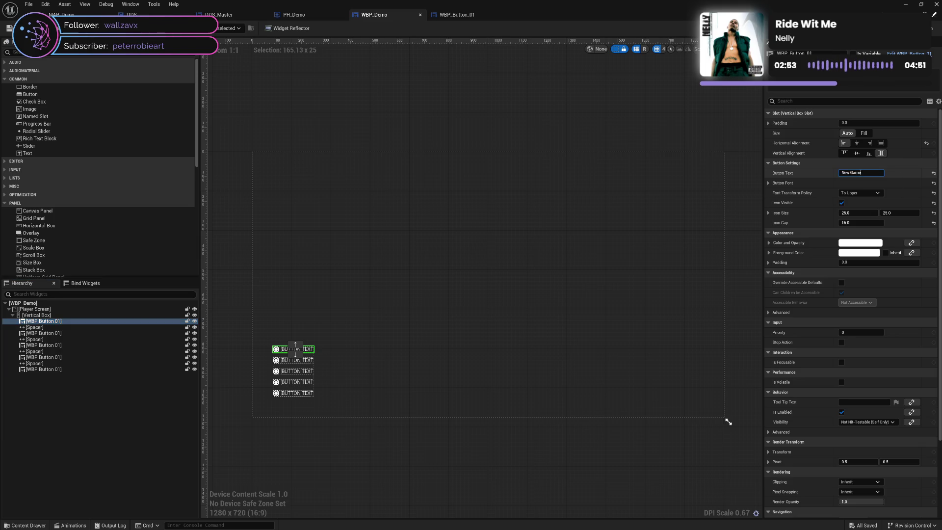
type("Continue")
key("Return")
left_click(99, 336)
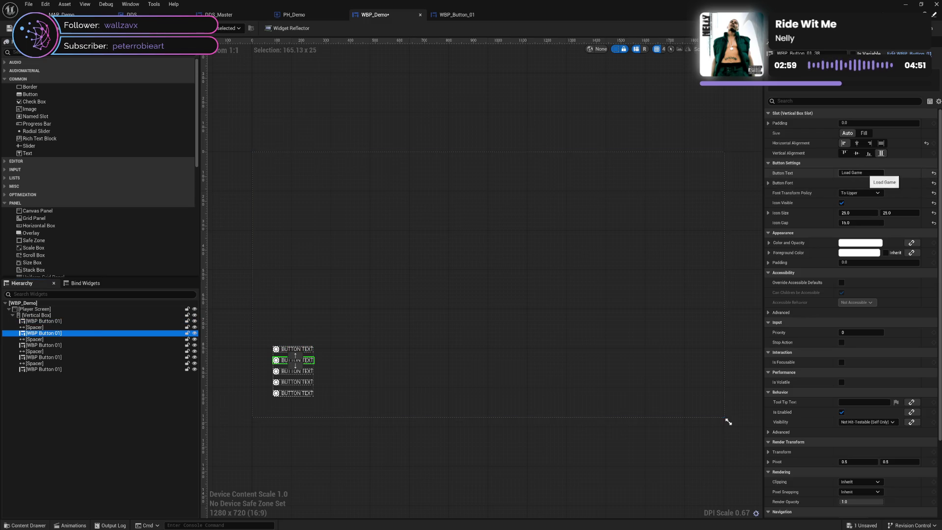
left_click(860, 173)
type("New Game")
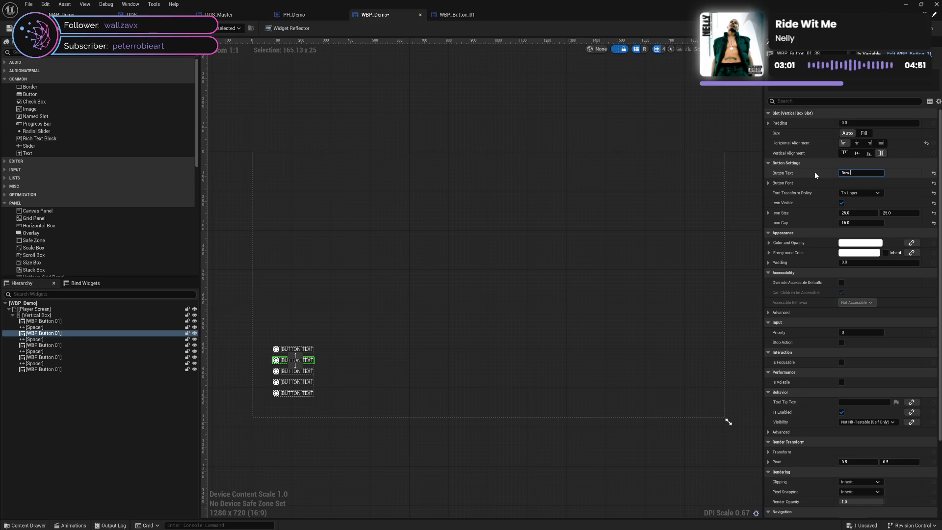
key("Return")
left_click(77, 346)
left_click(862, 172)
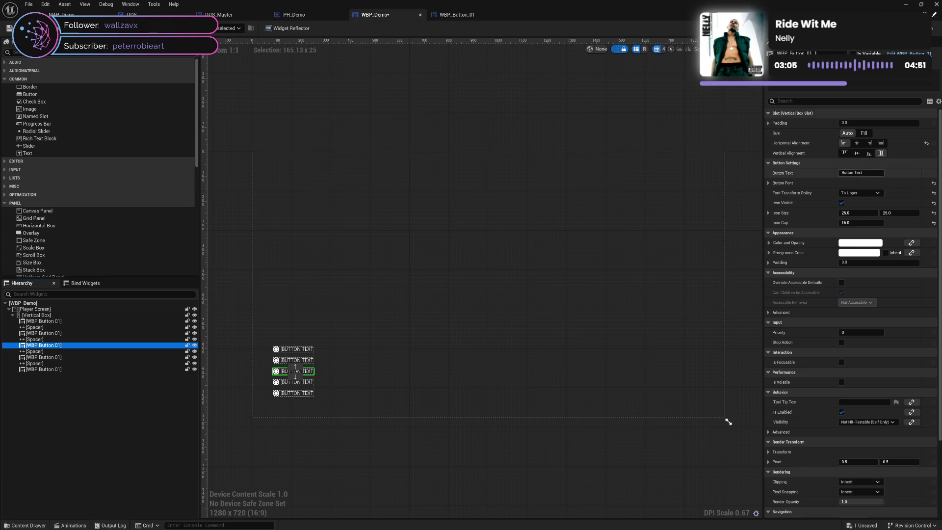
type("N")
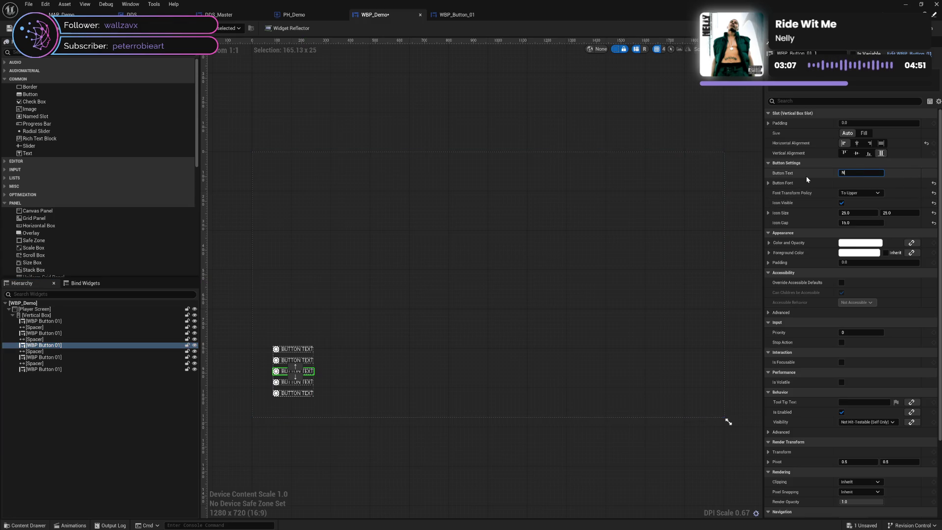
type("ew Game Plus")
key("Return")
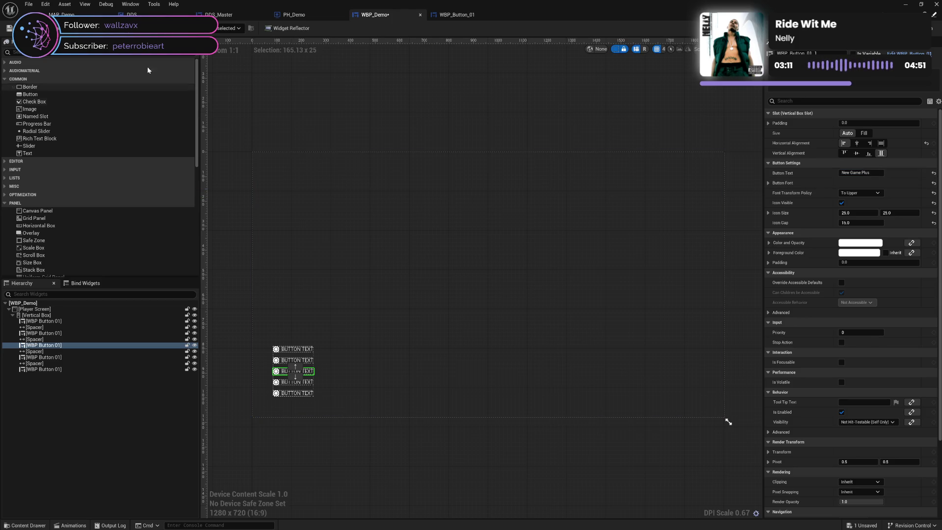
left_click(47, 340, "ctrl")
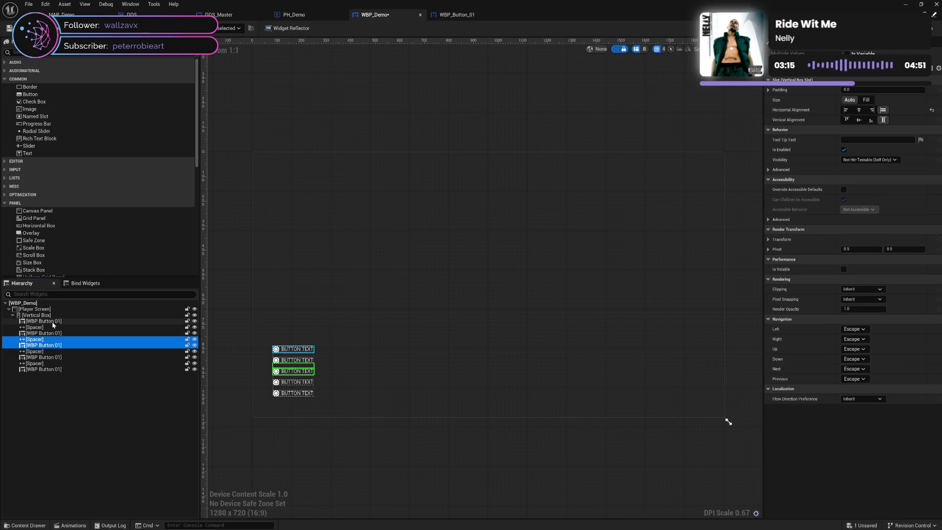
Step: Copy a spacer and button pair, move it higher, label it 'Load Game', and save
left_click(36, 315)
key("ctrl+v")
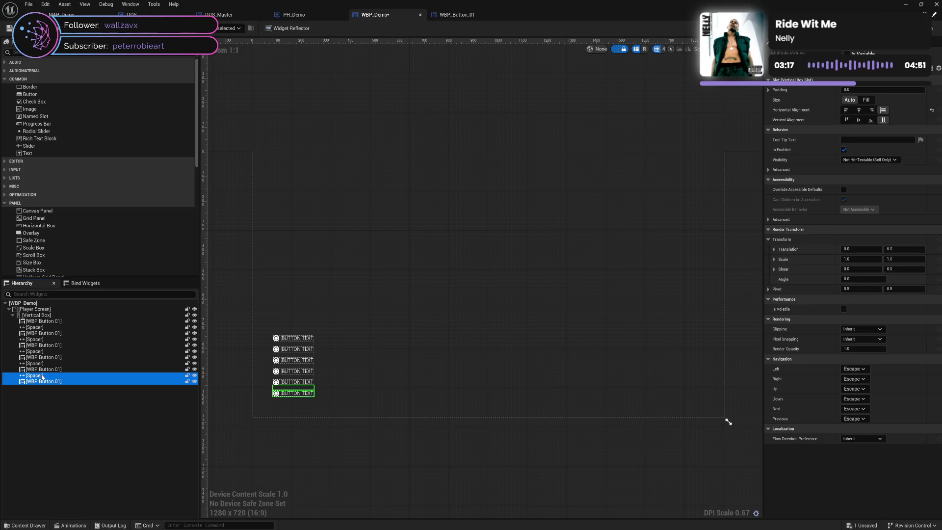
left_click_drag(43, 377, 43, 351)
left_click(43, 359)
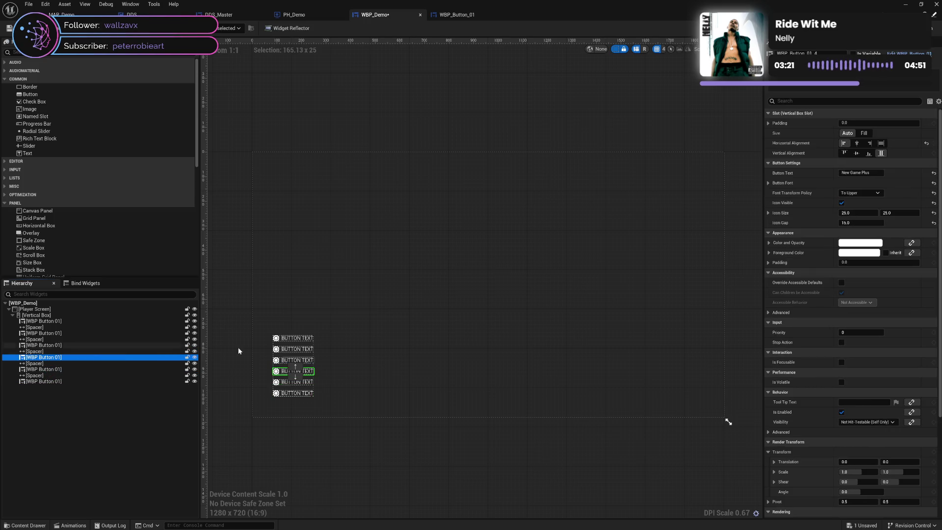
left_click(861, 173)
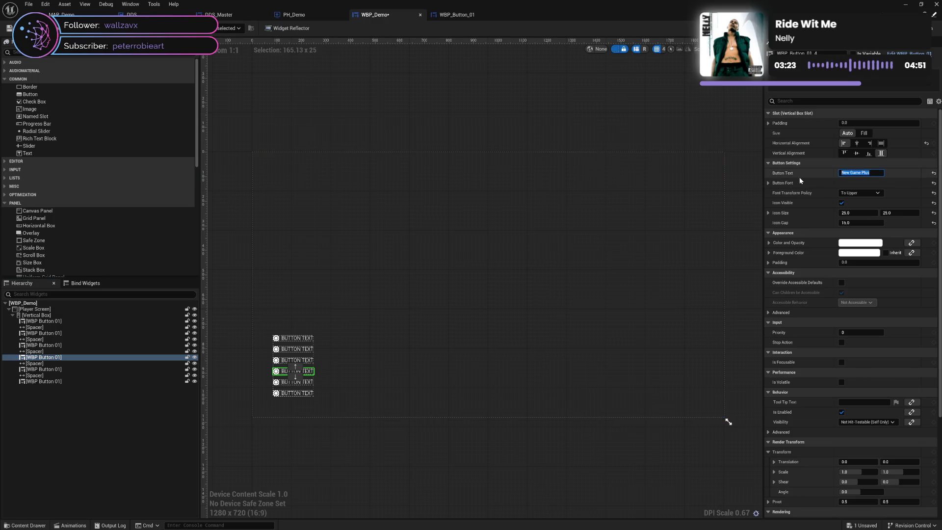
type("Load Game")
key("Return")
key("ctrl+s")
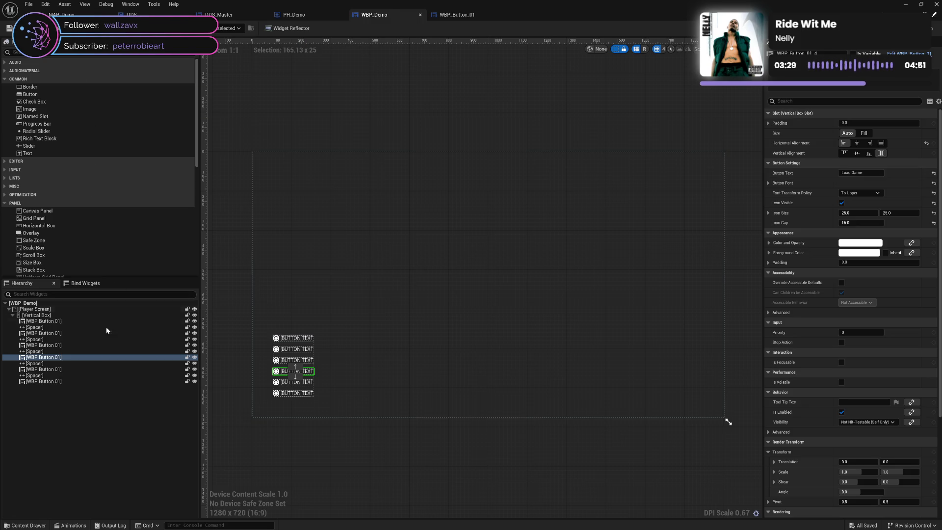
Step: Duplicate another spacer and button pair as 'Boss Challenge', position it, and save
left_click(48, 317)
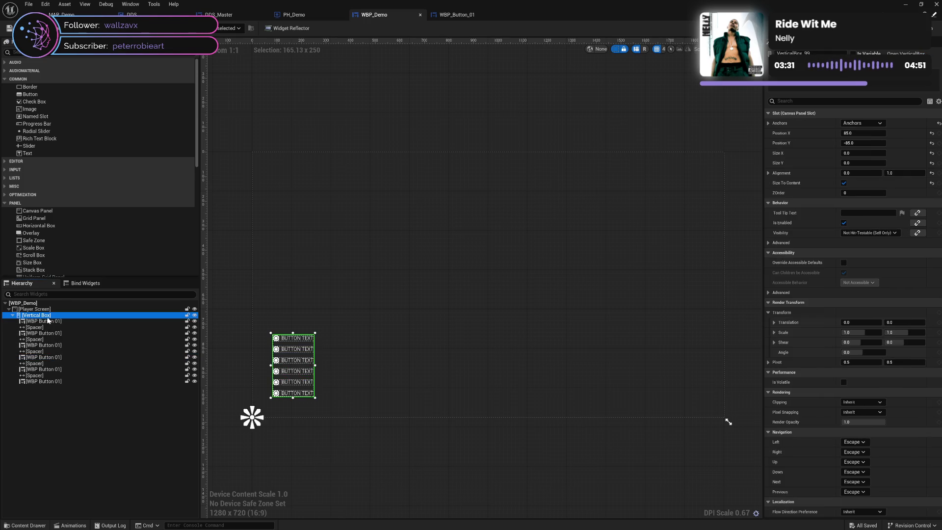
left_click(34, 375)
left_click(43, 381, "shift")
key("ctrl+d")
left_click_drag(36, 390, 35, 363)
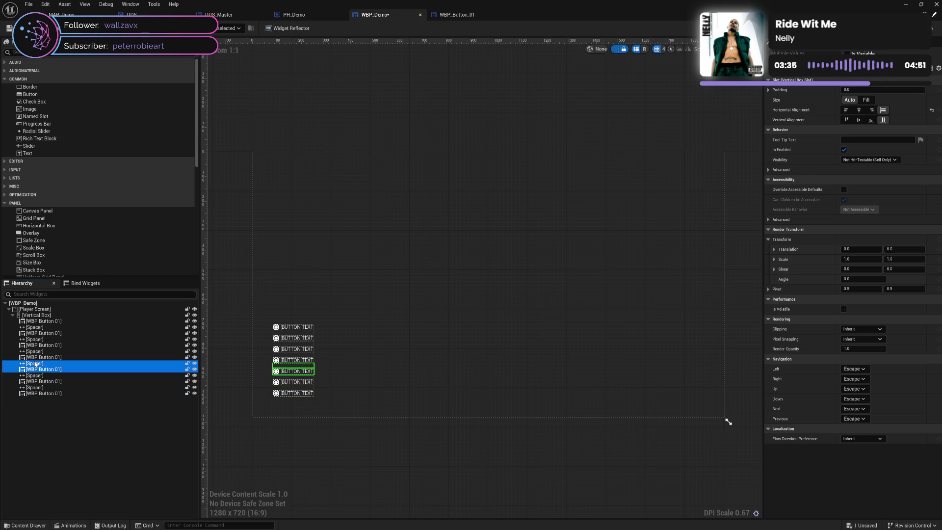
left_click(38, 370)
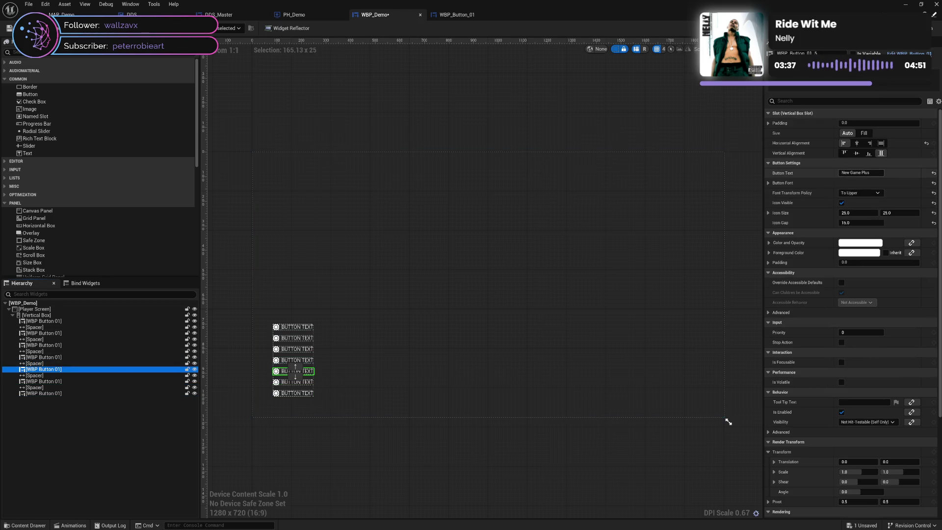
left_click(861, 173)
type("Boss Challenge")
mouse_move(38, 369)
left_mouse_down()
mouse_move(43, 360)
mouse_move(47, 377)
left_mouse_up()
key("ctrl+s")
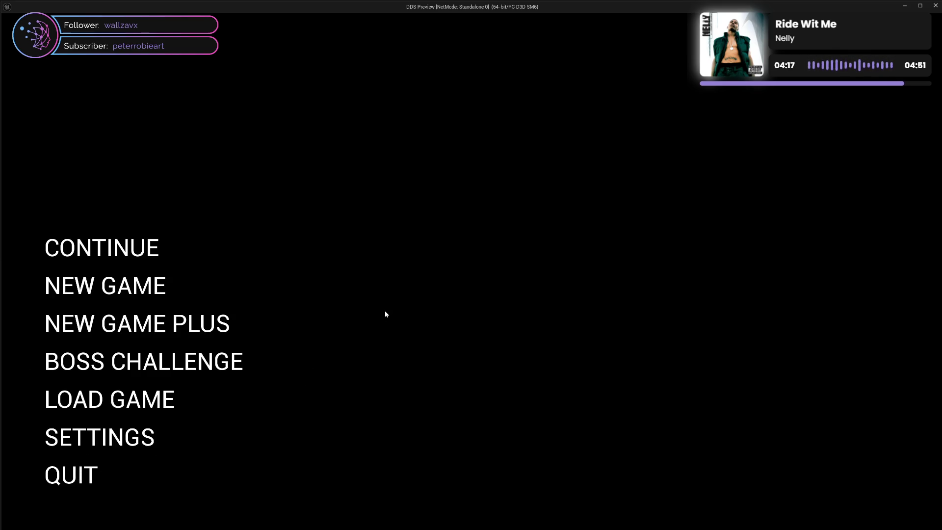
Step: Close the game preview showing the seven-button menu
left_click(936, 5)
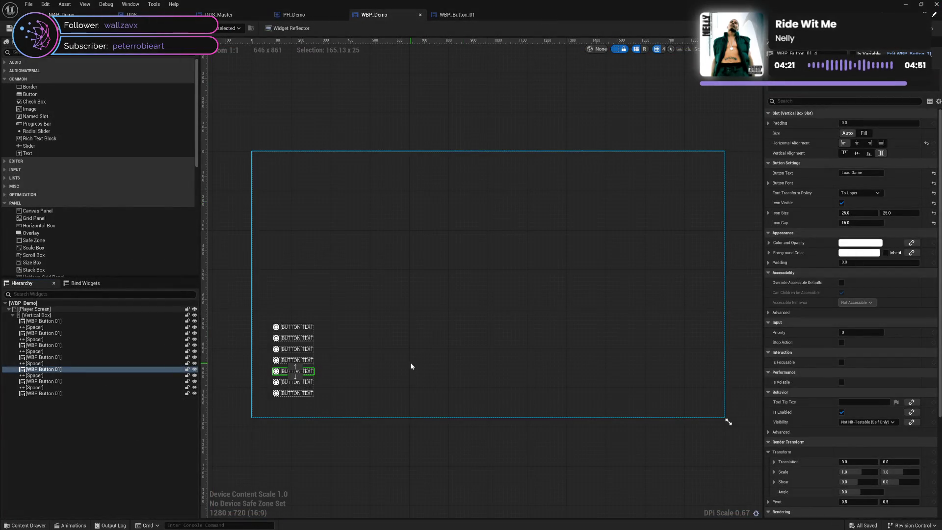
Step: Open WBP_Button_01 and select the DDS Button inside the Size Box to view its Style
left_click(466, 16)
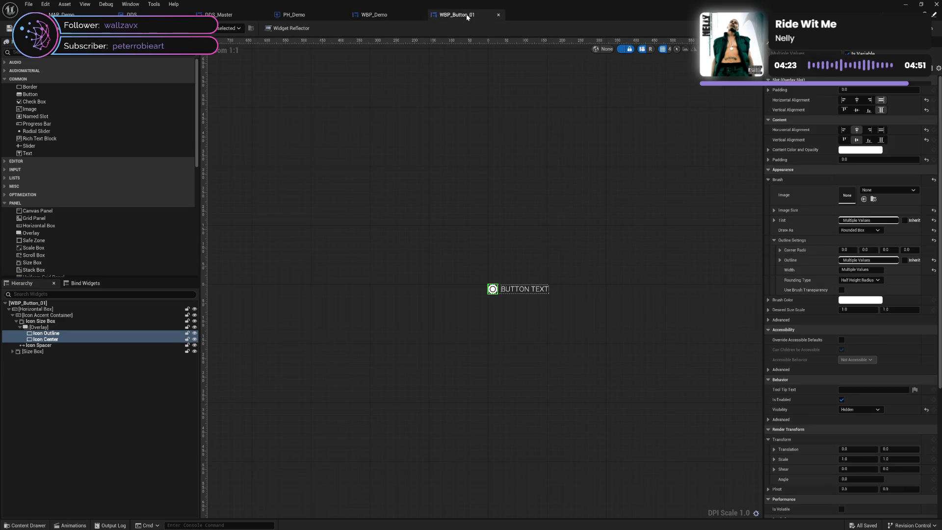
left_click(517, 216)
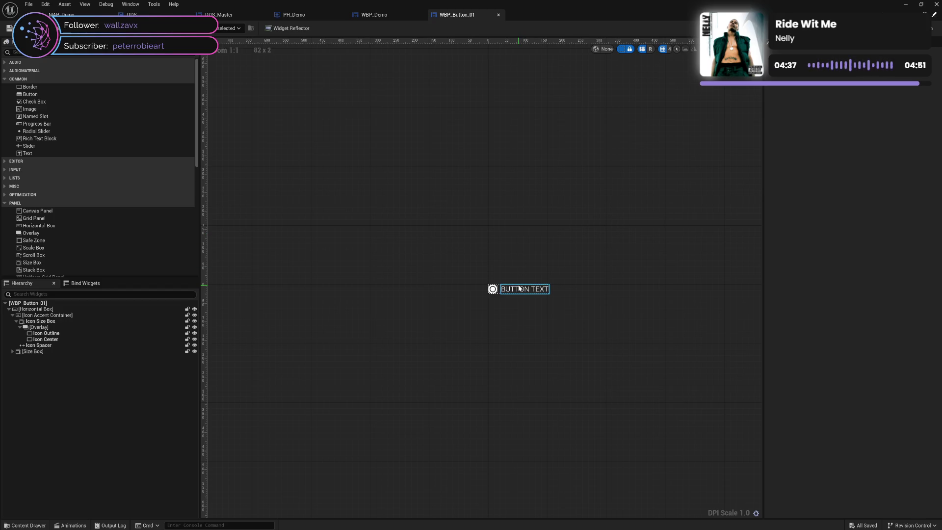
left_click(56, 316)
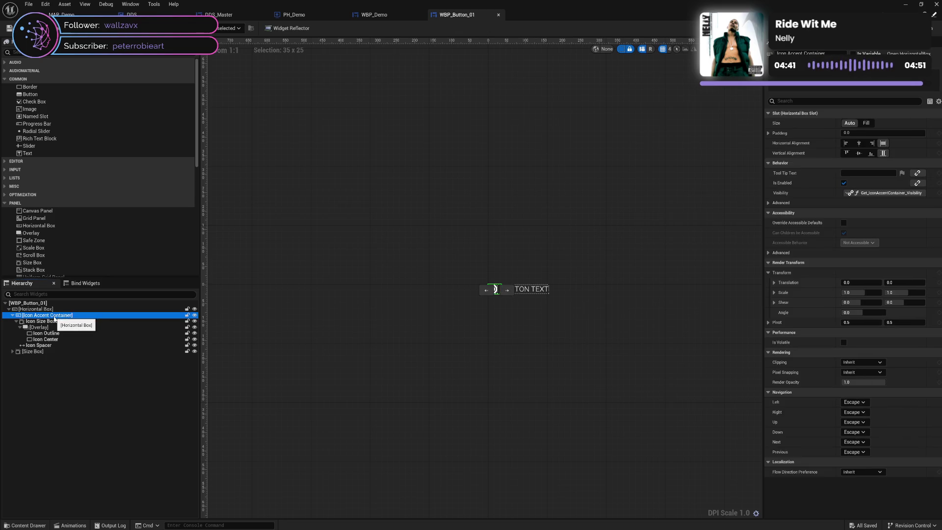
left_click(59, 310)
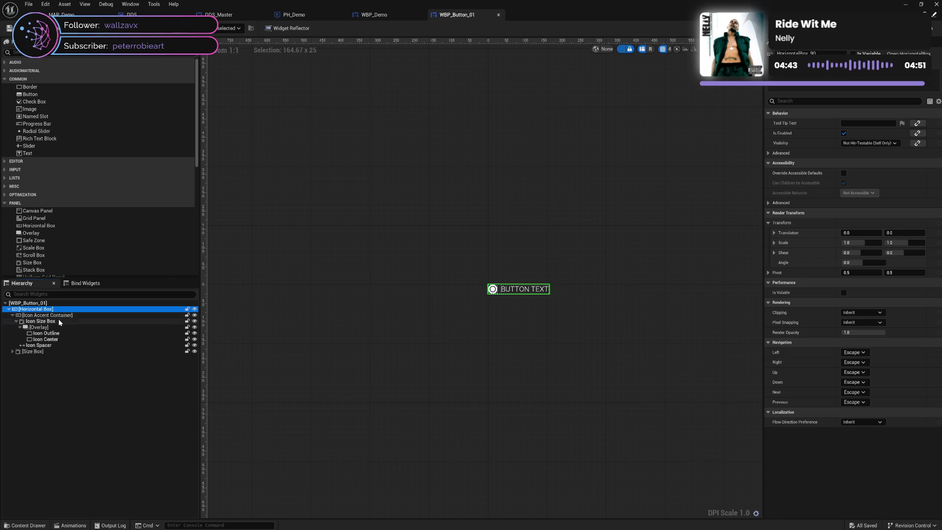
left_click(12, 352)
left_click(39, 363)
left_click(40, 358)
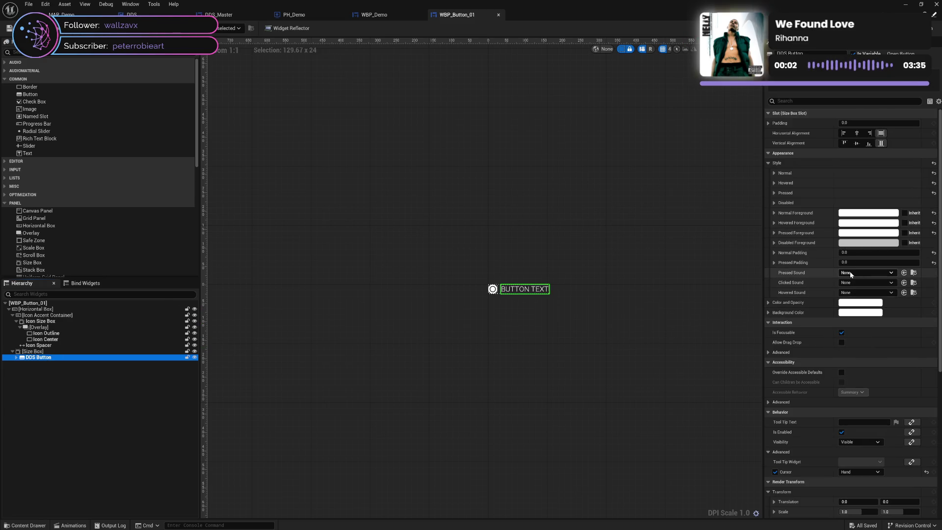
Step: Browse the Pressed Sound asset list and close it, leaving Pressed Sound as None
left_click(850, 272)
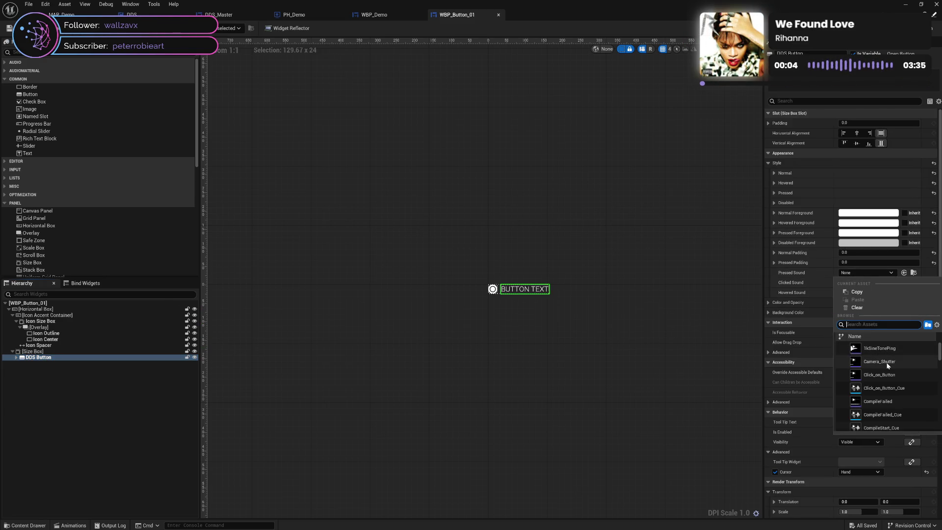
scroll(887, 365, "down", 5)
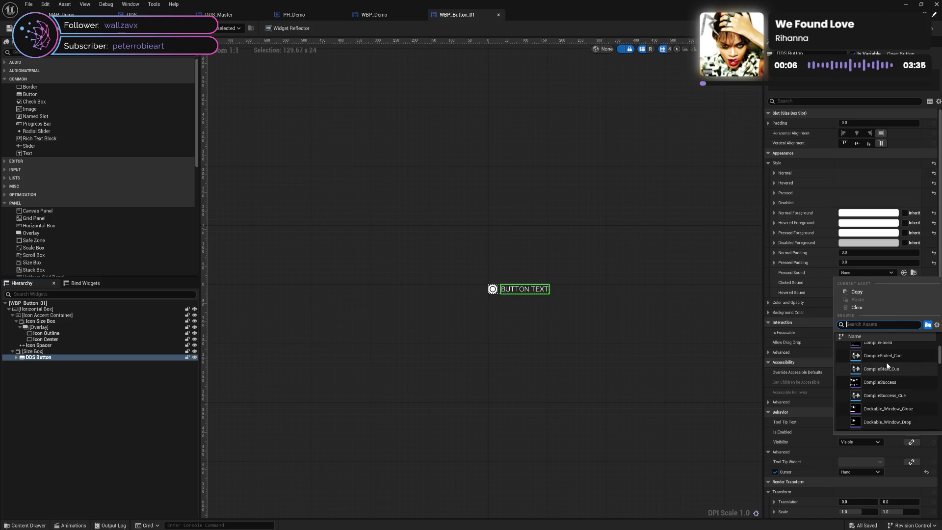
scroll(887, 366, "down", 5)
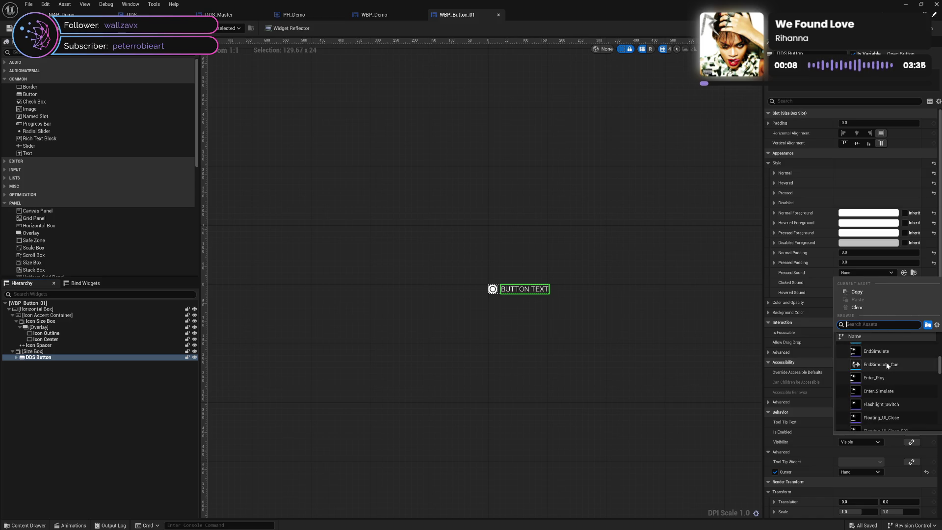
scroll(886, 362, "down", 10)
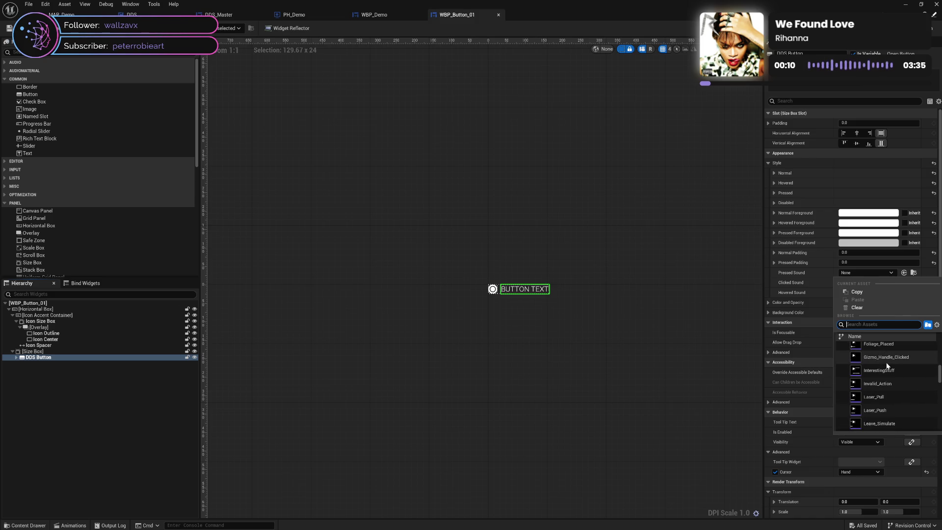
scroll(887, 366, "down", 5)
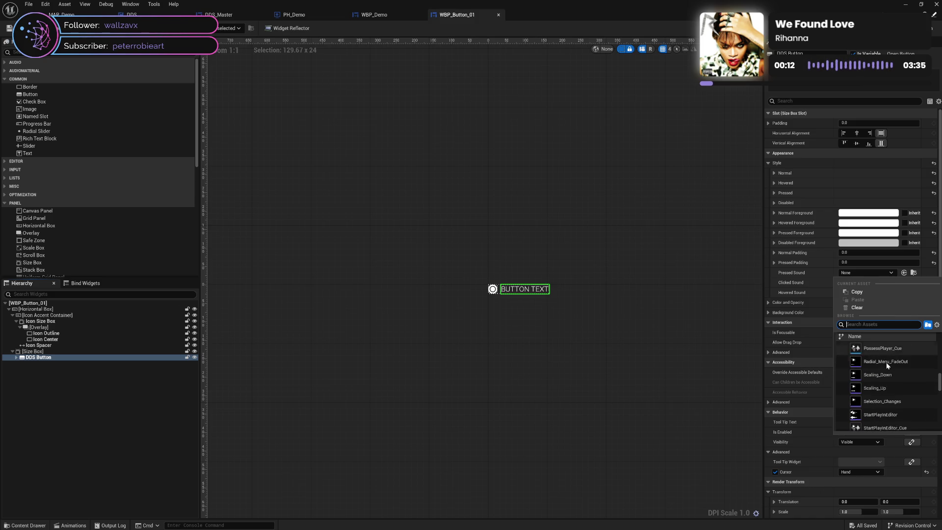
scroll(886, 364, "down", 2)
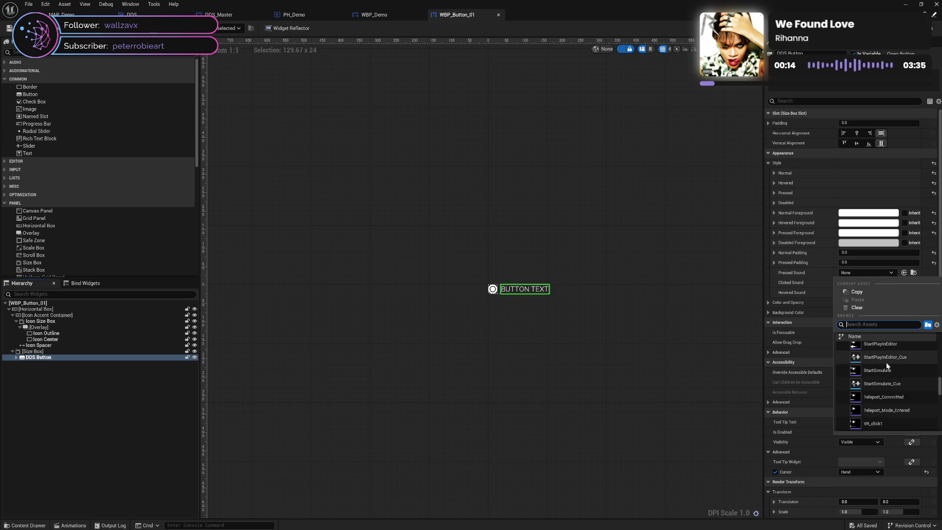
scroll(887, 366, "down", 4)
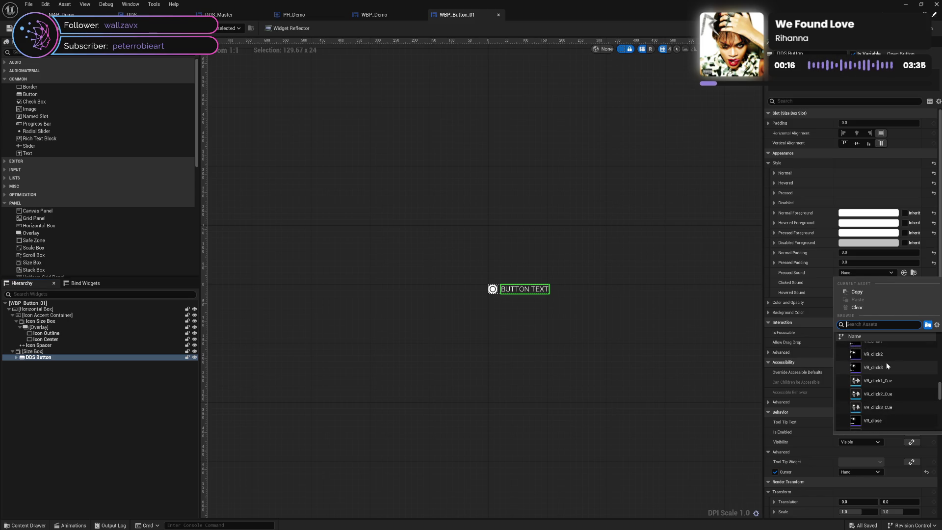
scroll(887, 366, "down", 8)
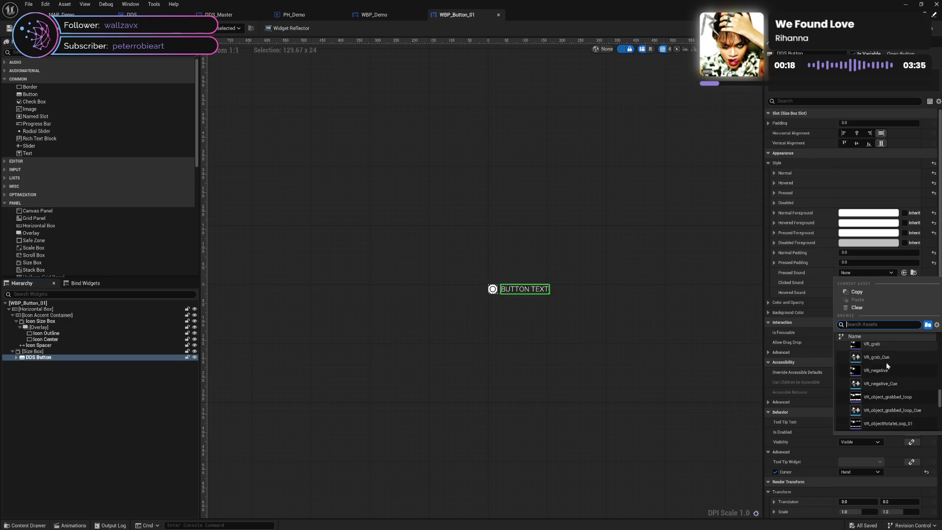
left_click(805, 277)
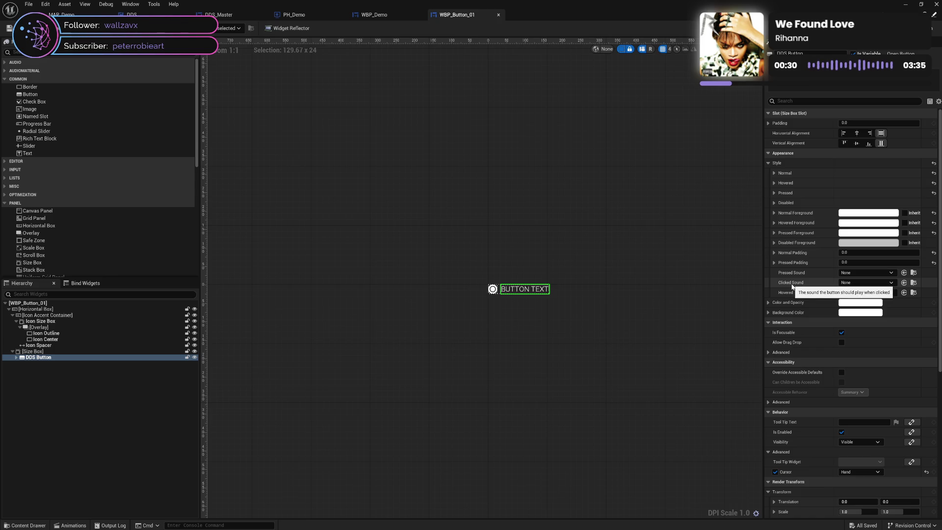
Step: Browse the Clicked Sound asset list and close it without picking a sound
left_click(852, 282)
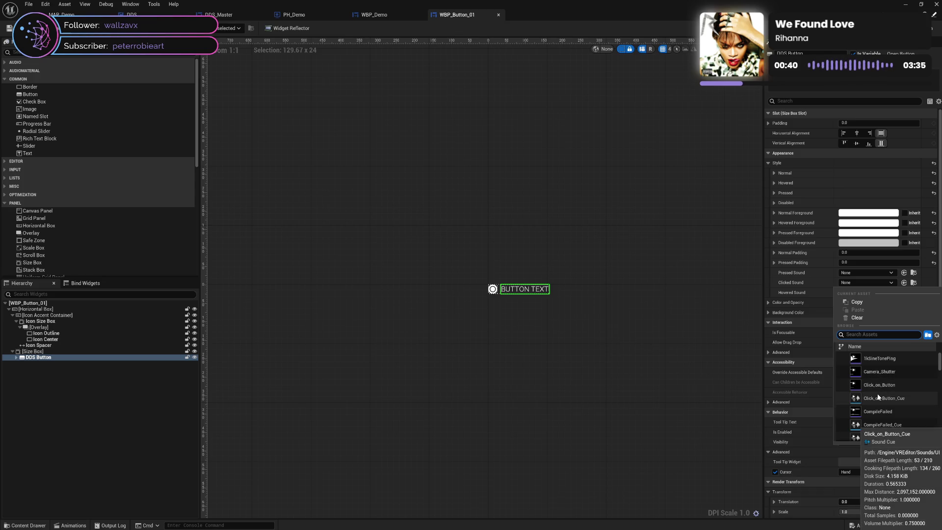
scroll(879, 402, "down", 5)
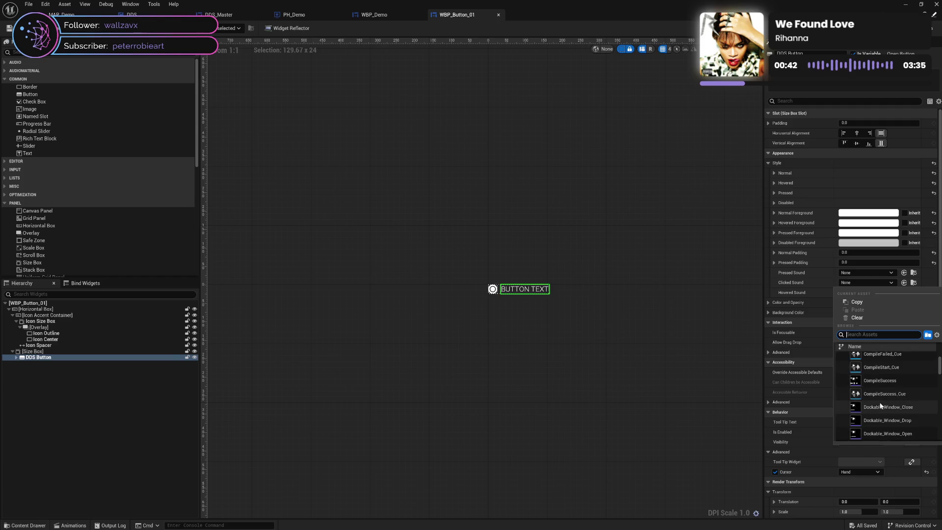
scroll(880, 404, "down", 5)
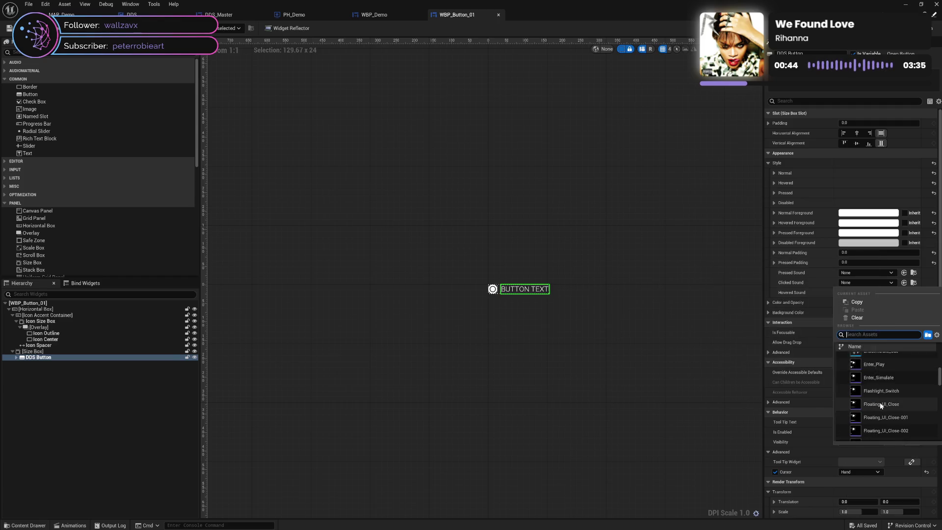
scroll(881, 407, "down", 8)
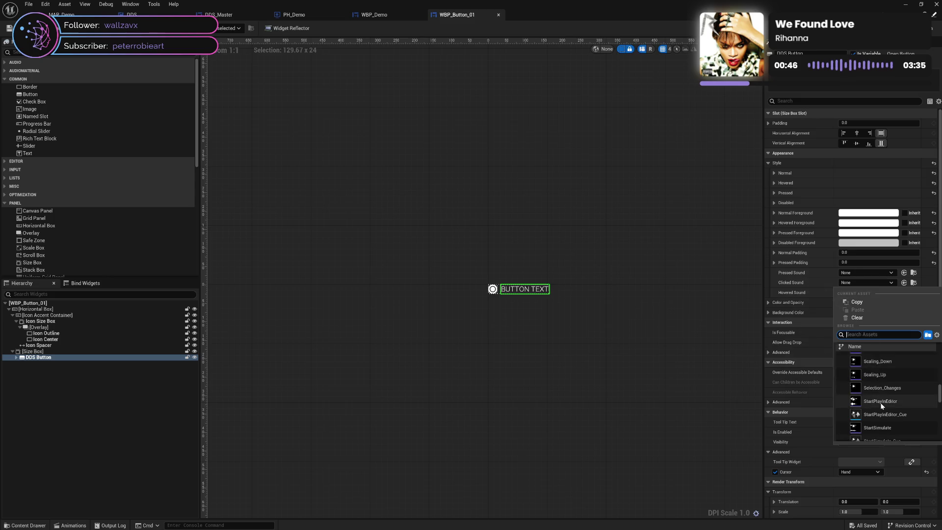
scroll(881, 405, "down", 5)
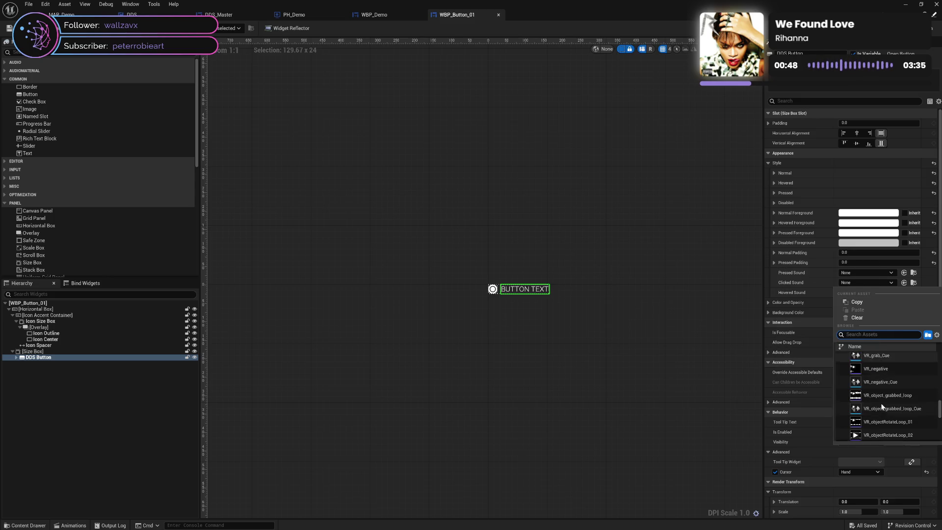
scroll(882, 404, "down", 6)
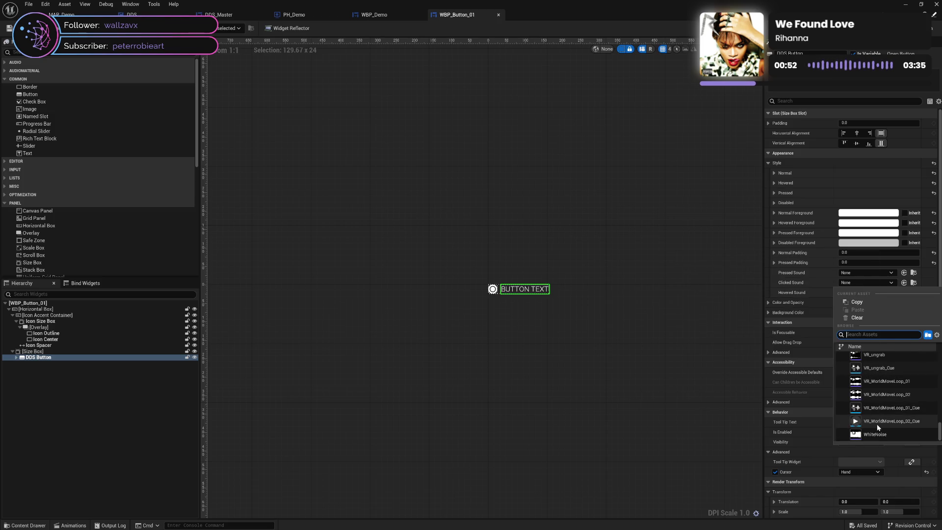
left_click(816, 278)
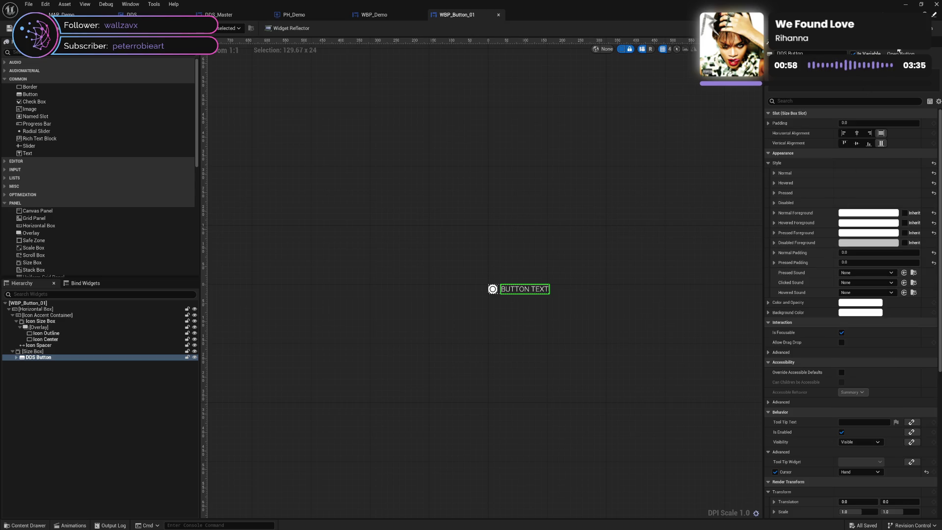
Step: Add a new variable named 'Clicked Sound' in the WBP_Button_01 graph
left_click(930, 28)
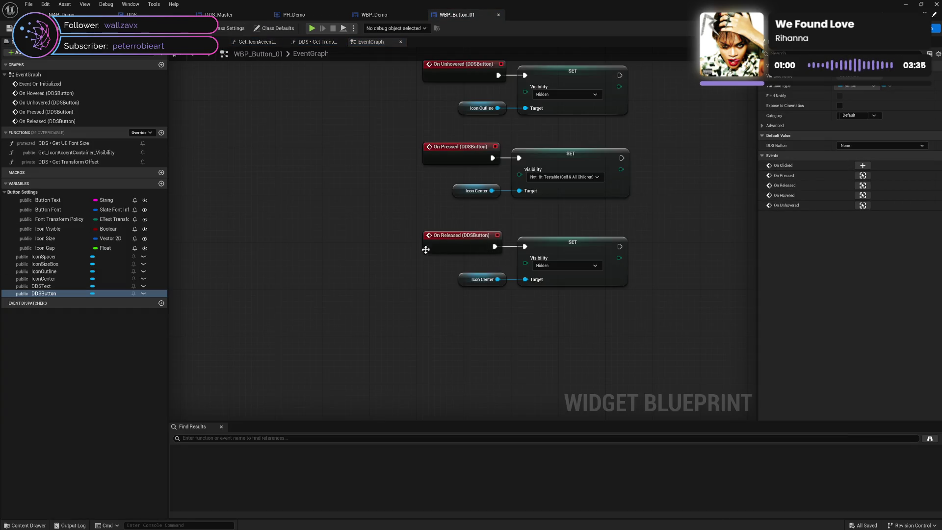
left_click(161, 185)
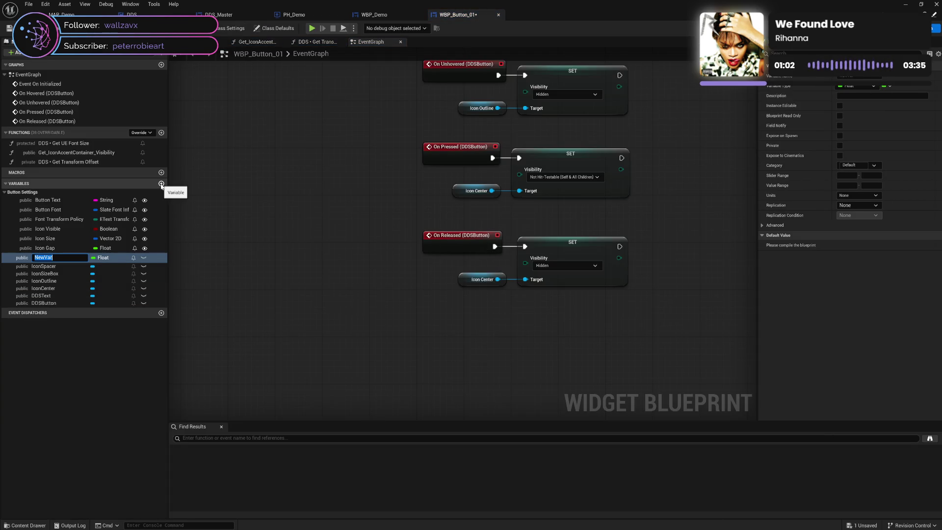
type("Pre")
key("BackSpace")
type("Click")
type("ed")
type(" Sound")
key("Return")
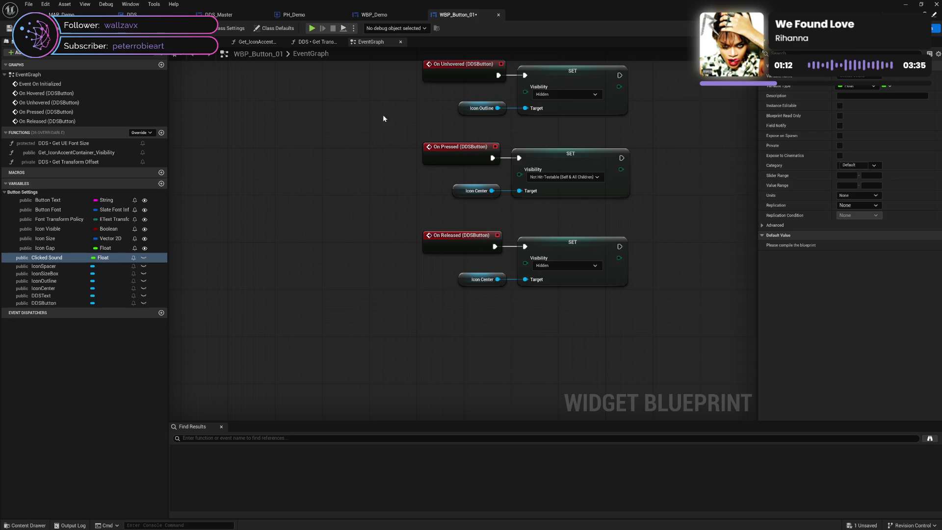
key("ctrl+shift+alt+d")
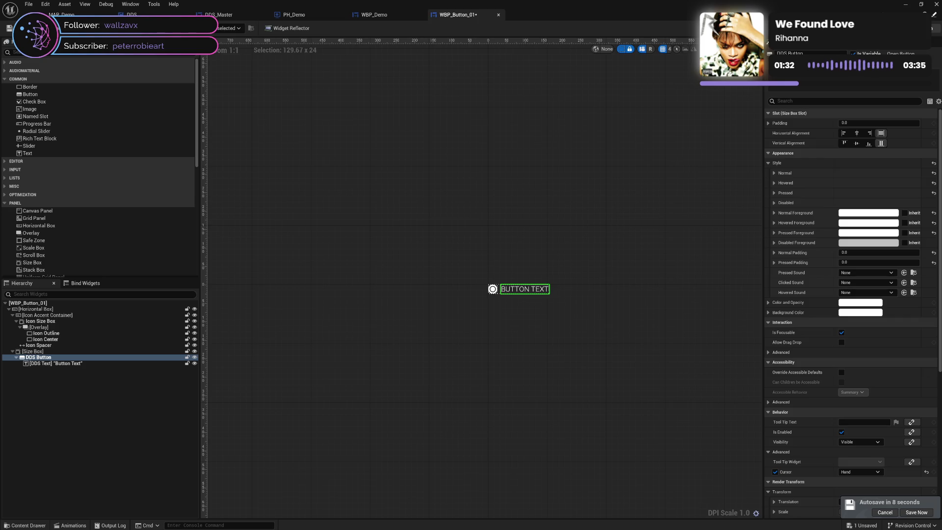
Step: Make Clicked Sound a MetaSound Source object reference and instance editable
left_click(935, 28)
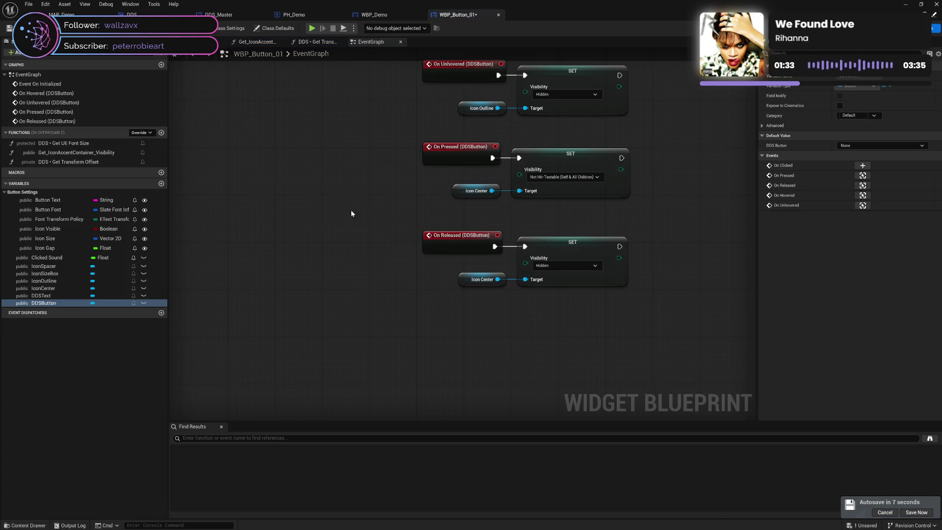
left_click(74, 258)
left_click(93, 258)
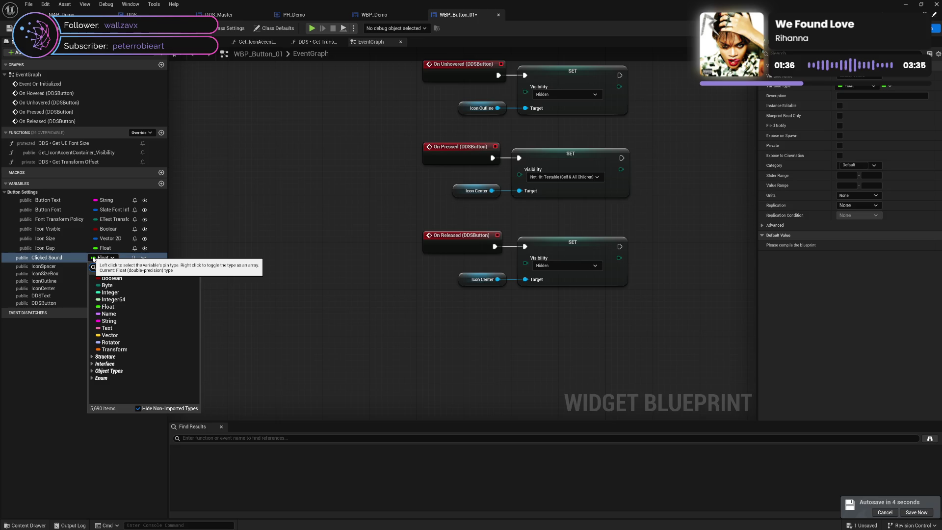
type("me")
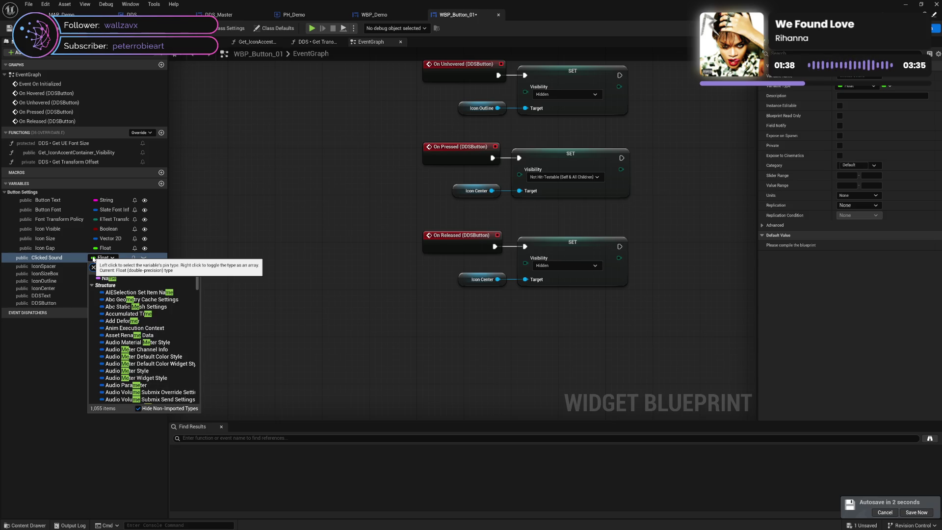
type("tasou")
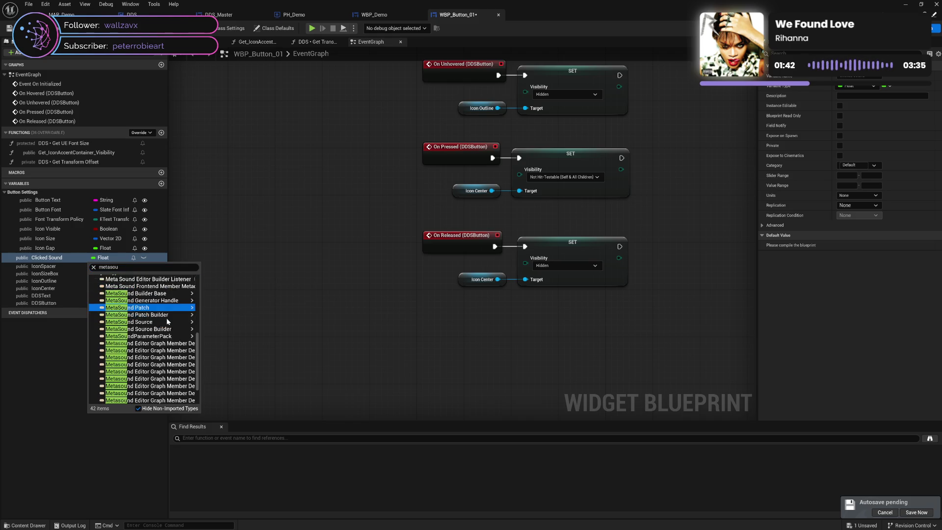
scroll(166, 318, "down", 4)
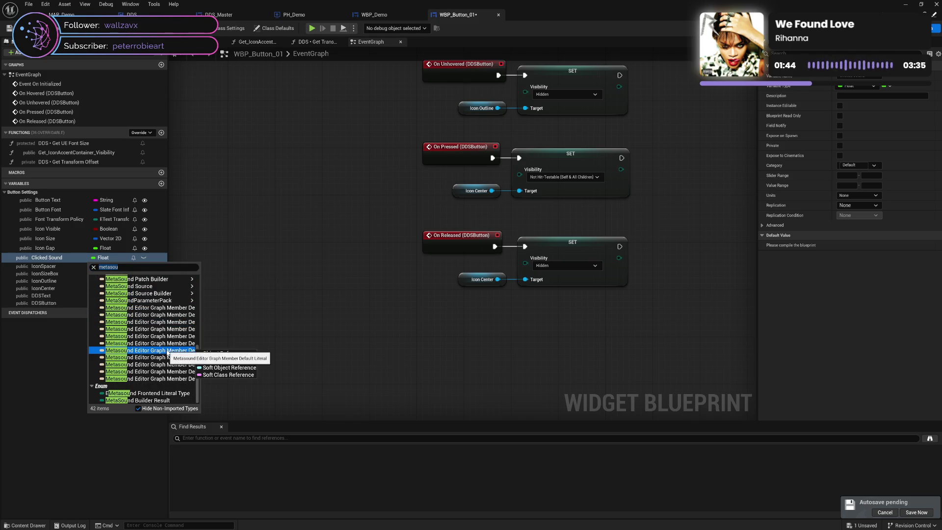
scroll(168, 343, "up", 4)
mouse_move(155, 359)
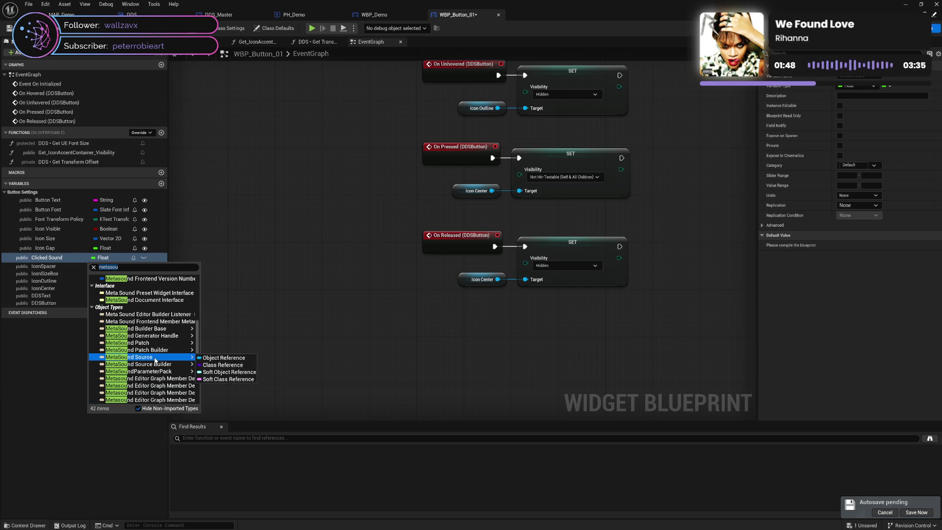
left_click(224, 357)
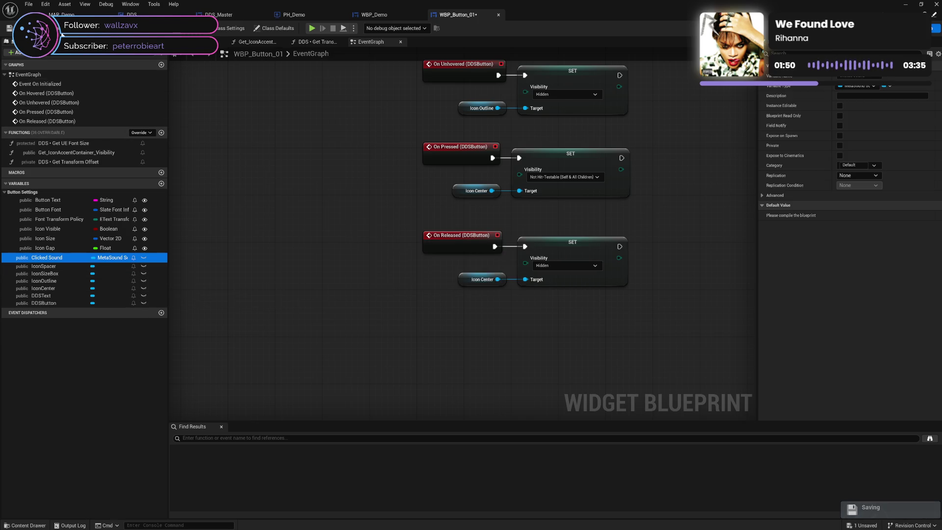
left_click(73, 254)
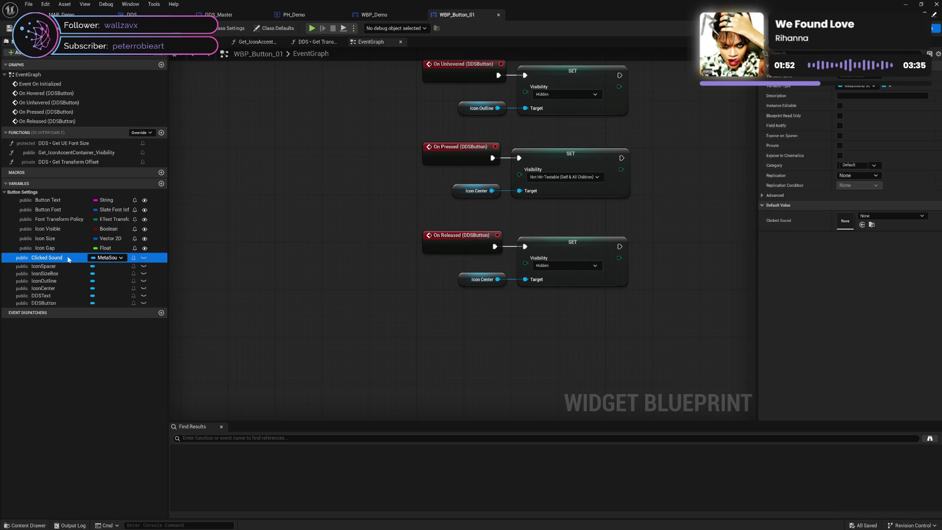
left_click(142, 257)
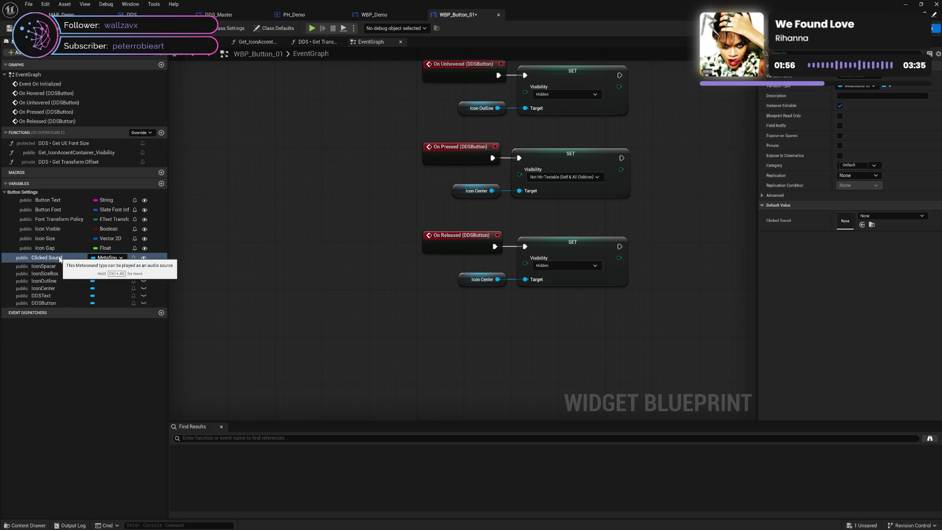
Step: Duplicate Clicked Sound into Pressed Sound and Hovered Sound variables
key("ctrl+w")
type("Pressed Sound")
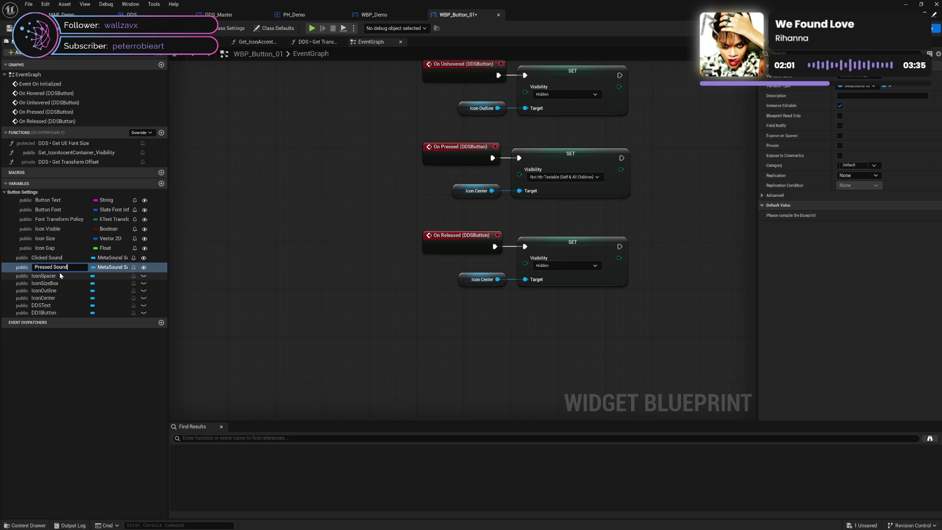
key("Return")
key("ctrl+w")
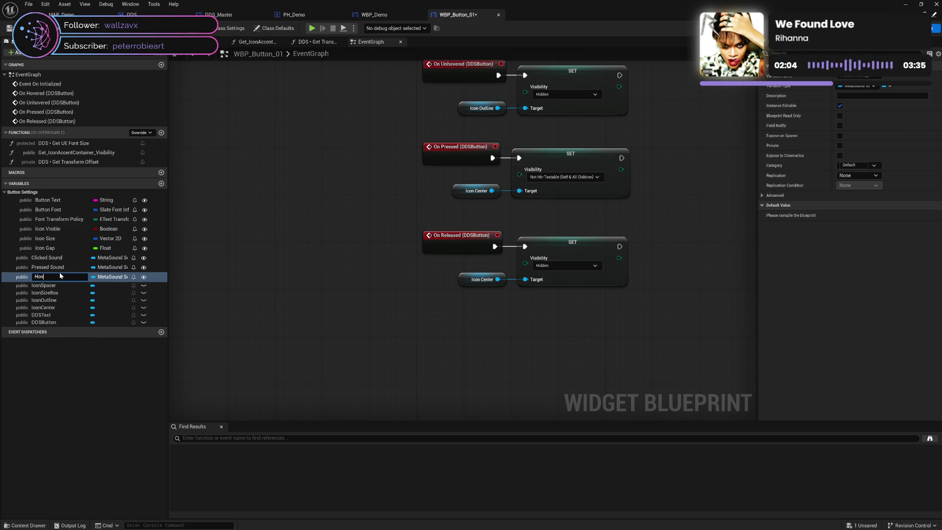
type("ered Soun")
key("Return")
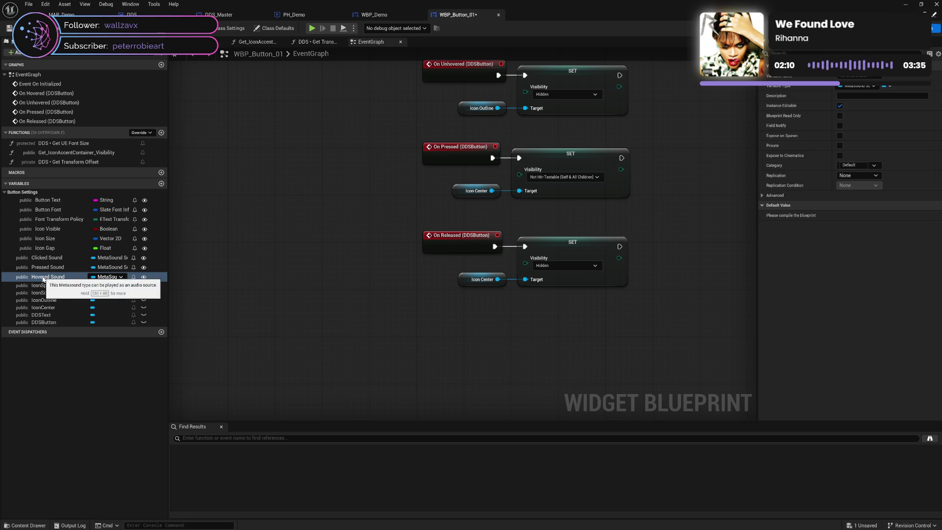
Step: Order the sound variables Hovered, Pressed, Clicked under Button Settings after Icon Gap
mouse_move(40, 277)
left_mouse_down()
mouse_move(42, 211)
mouse_move(32, 195)
left_mouse_up()
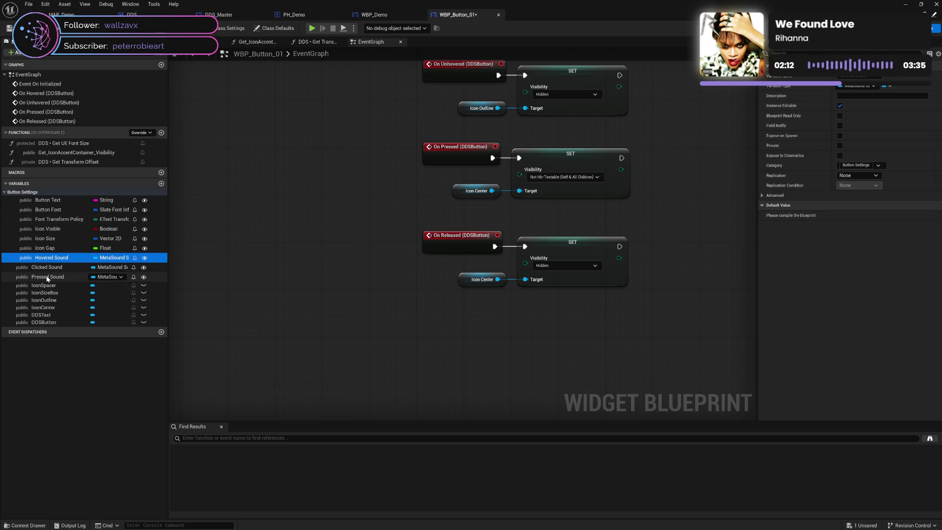
mouse_move(43, 267)
left_mouse_down()
mouse_move(34, 195)
mouse_move(36, 204)
left_mouse_up()
left_click_drag(46, 277, 48, 266)
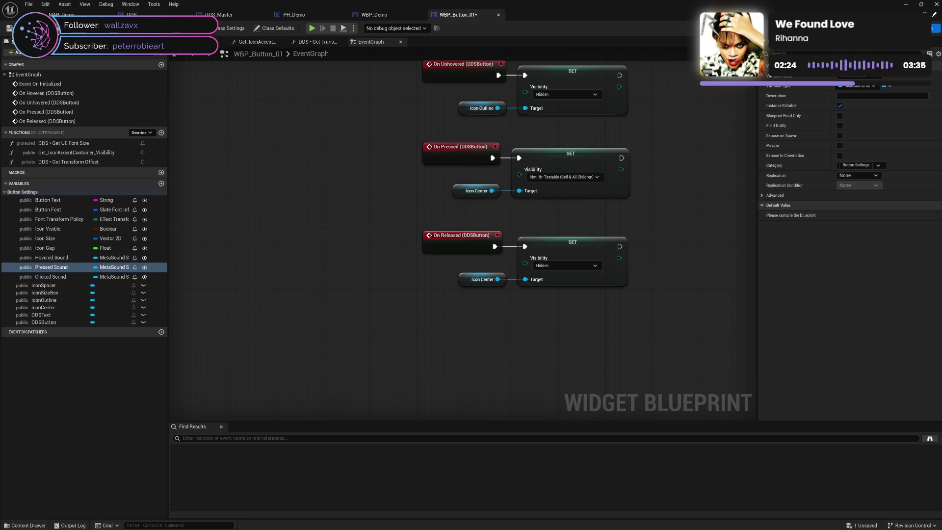
Step: In WBP_Demo, check the empty Hovered and Pressed Sound pickers, then open the Content Drawer
left_click(374, 15)
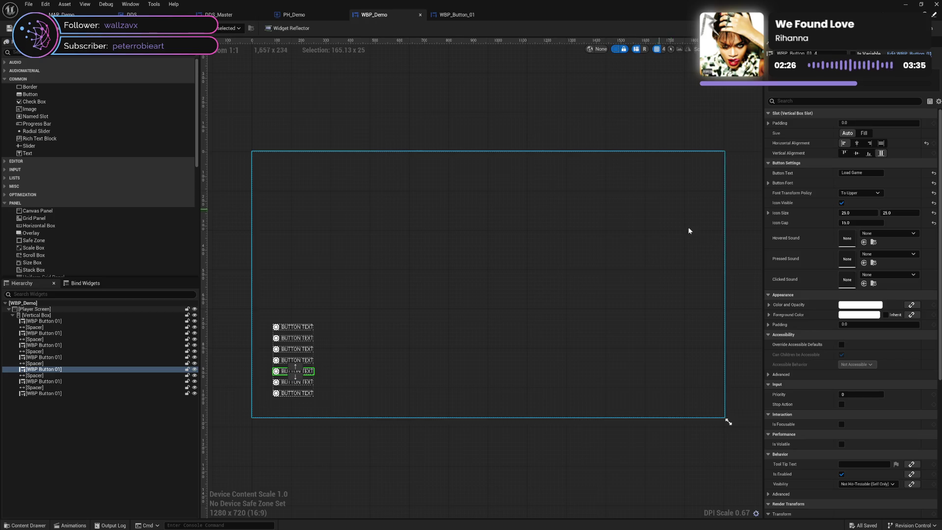
left_click(889, 233)
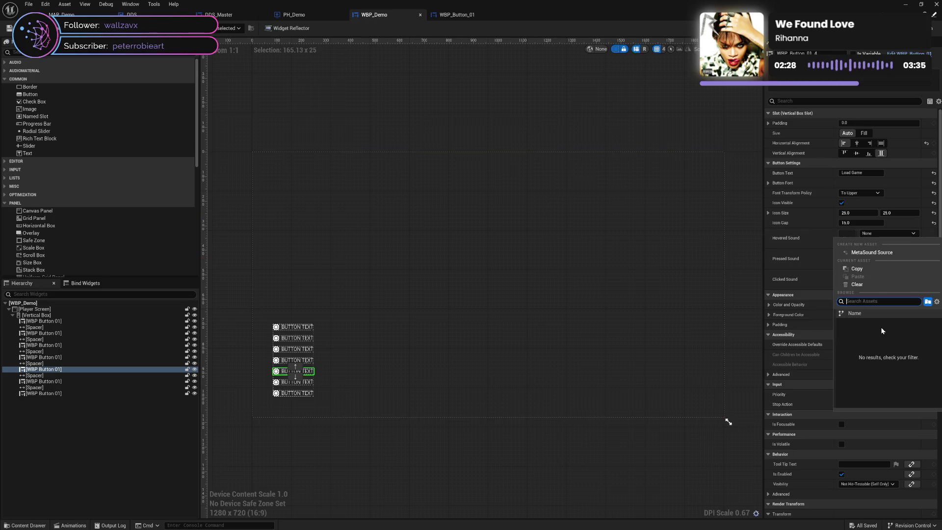
left_click(811, 239)
left_click(891, 254)
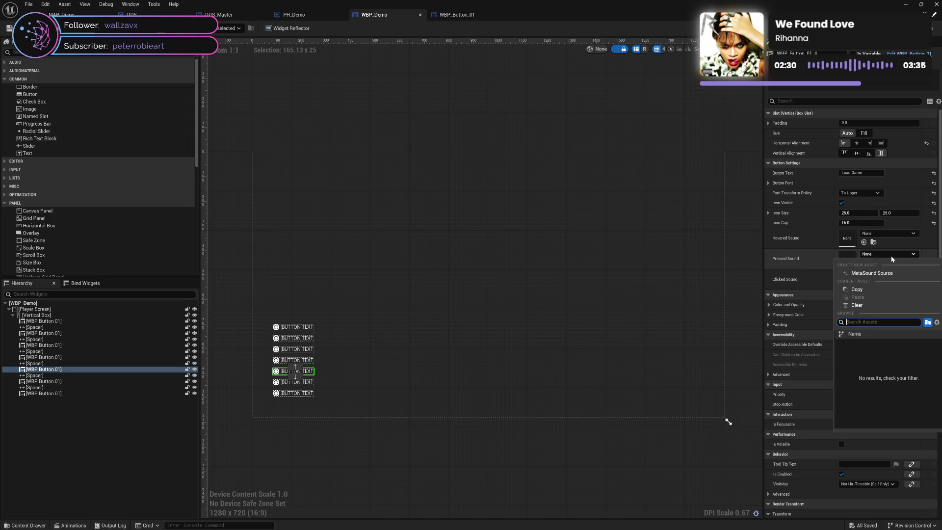
left_click(666, 351)
left_click(18, 526)
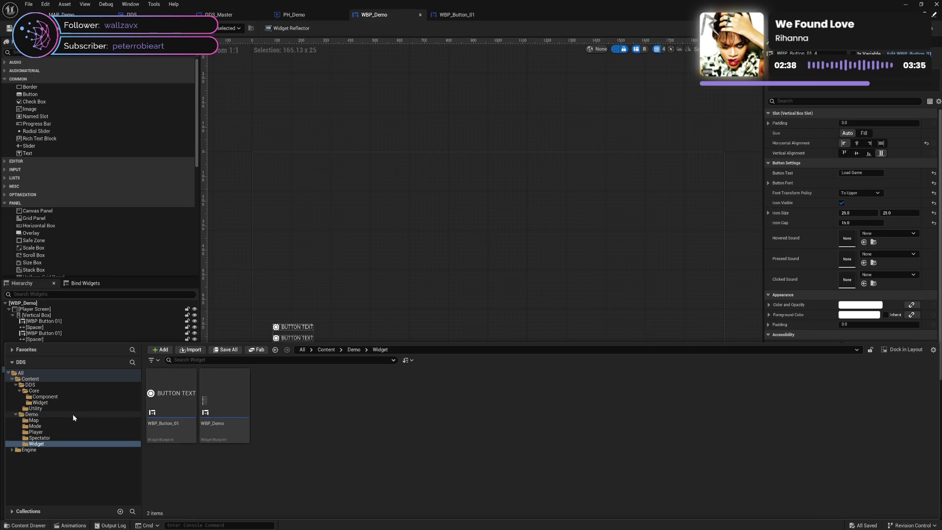
Step: Create a MetaSound Source named MSS_Clicked in Demo/Widget and open it
right_click(292, 440)
mouse_move(327, 284)
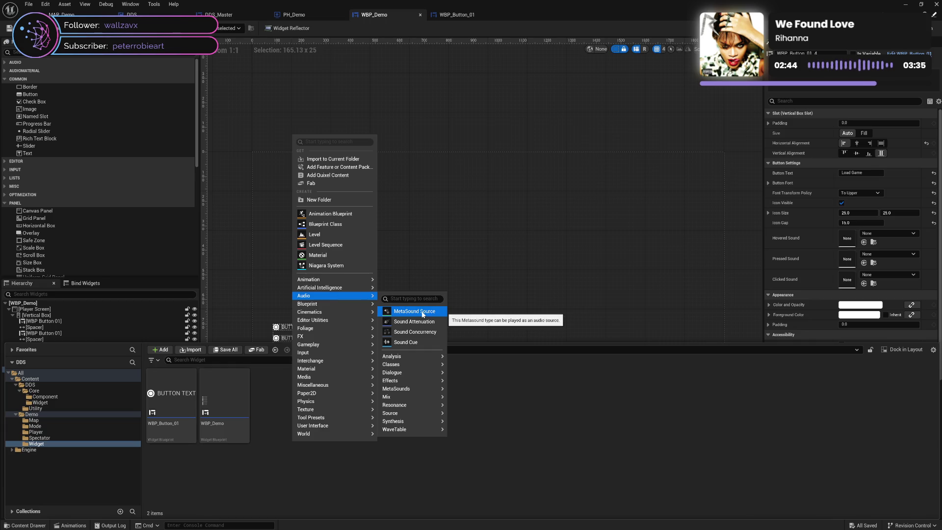
left_click(423, 312)
type("MSS_Clicked")
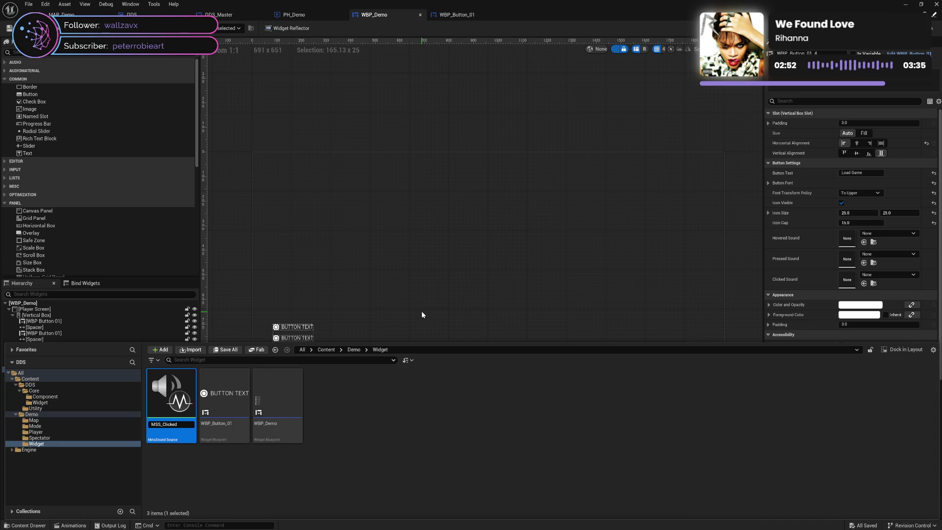
key("Return")
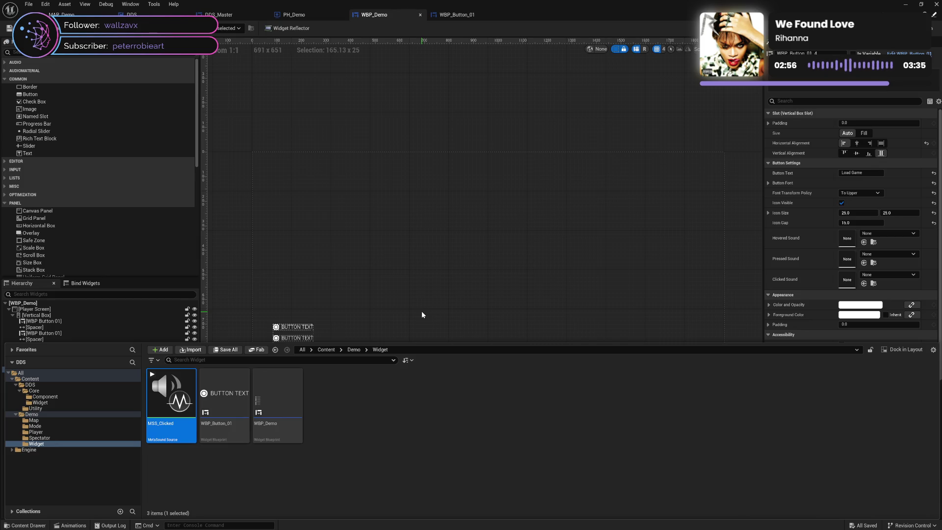
key("Return")
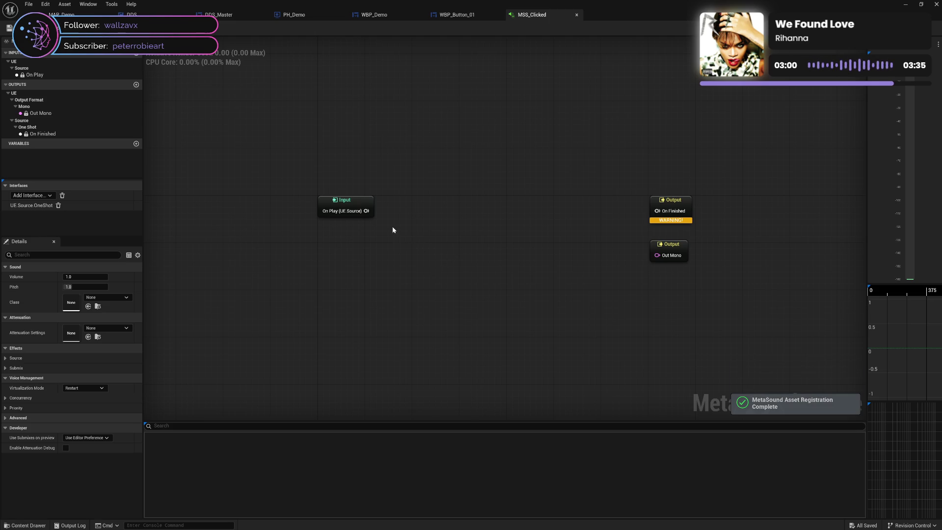
Step: Add a Wave Player (1.0, Mono) node driven by On Play and wire its Out Mono to the output
left_click_drag(366, 211, 398, 216)
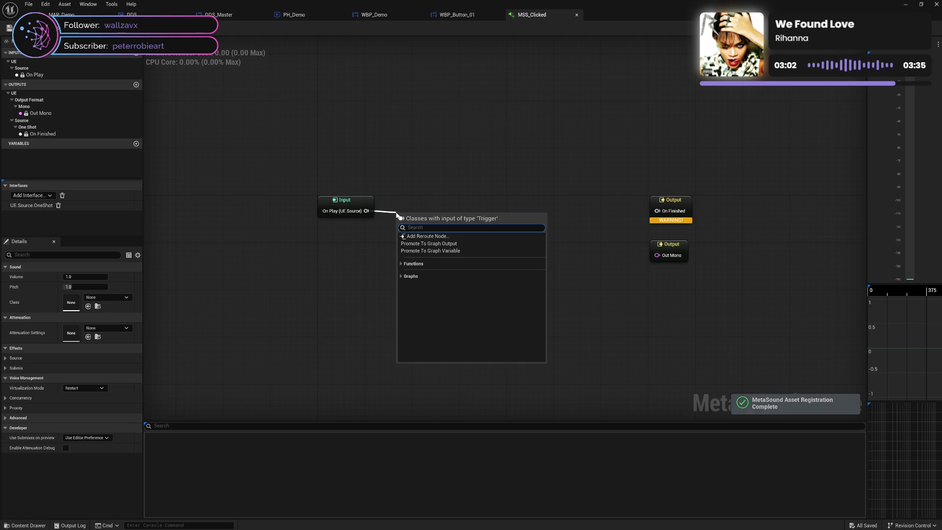
type("sound")
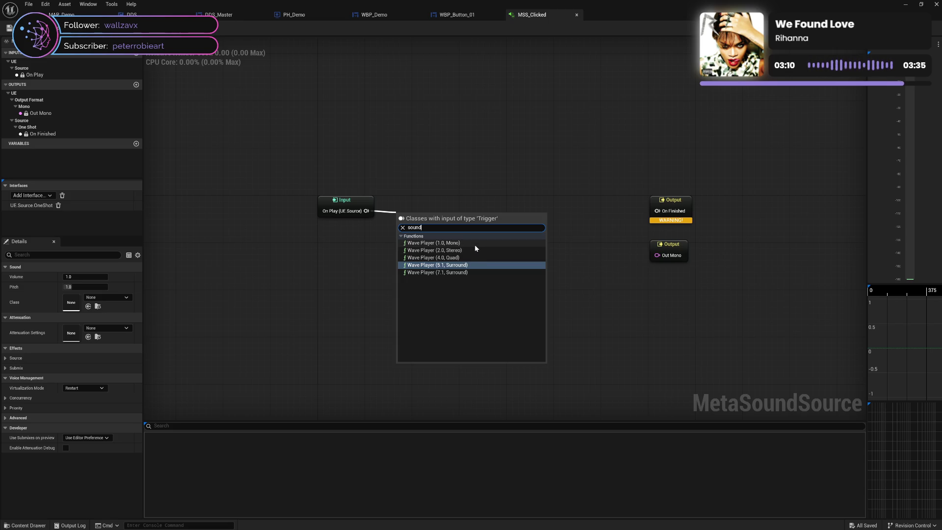
left_click(475, 244)
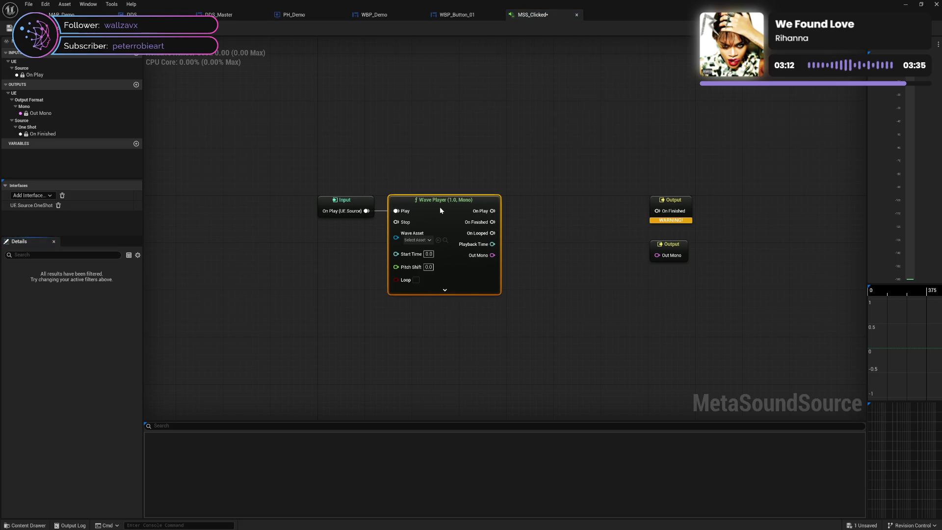
mouse_move(440, 210)
left_mouse_down()
mouse_move(644, 228)
mouse_move(663, 213)
mouse_move(531, 213)
left_mouse_up()
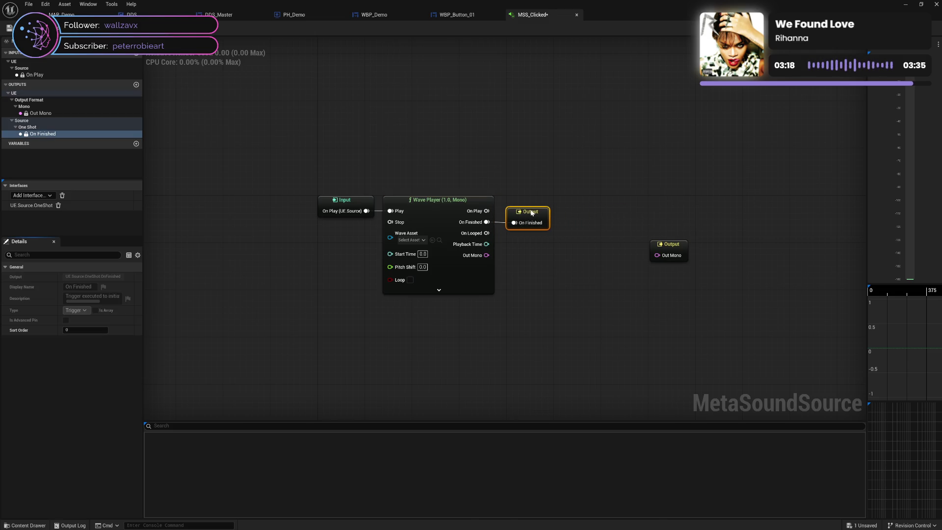
mouse_move(486, 255)
left_mouse_down()
mouse_move(658, 256)
mouse_move(527, 247)
left_mouse_up()
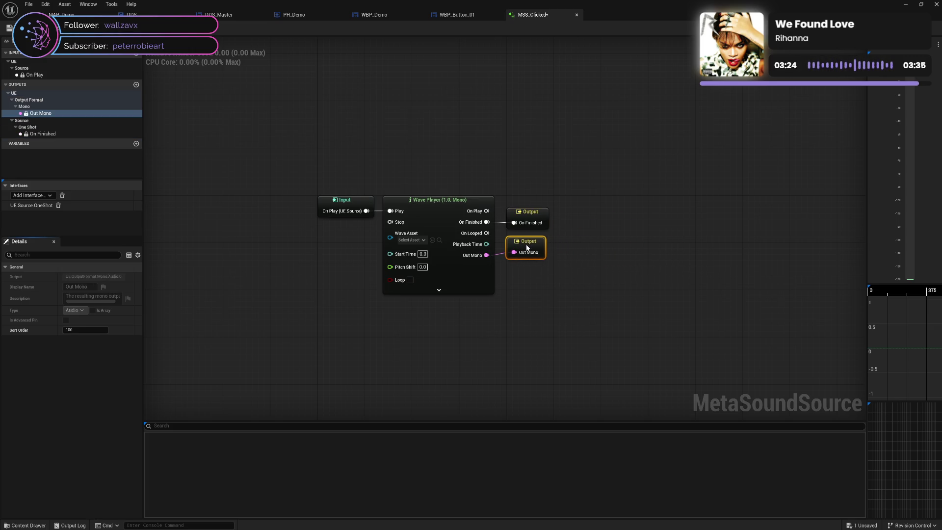
Step: Set the Wave Player's Wave Asset to Click_on_Button
left_click(565, 281)
left_click(411, 240)
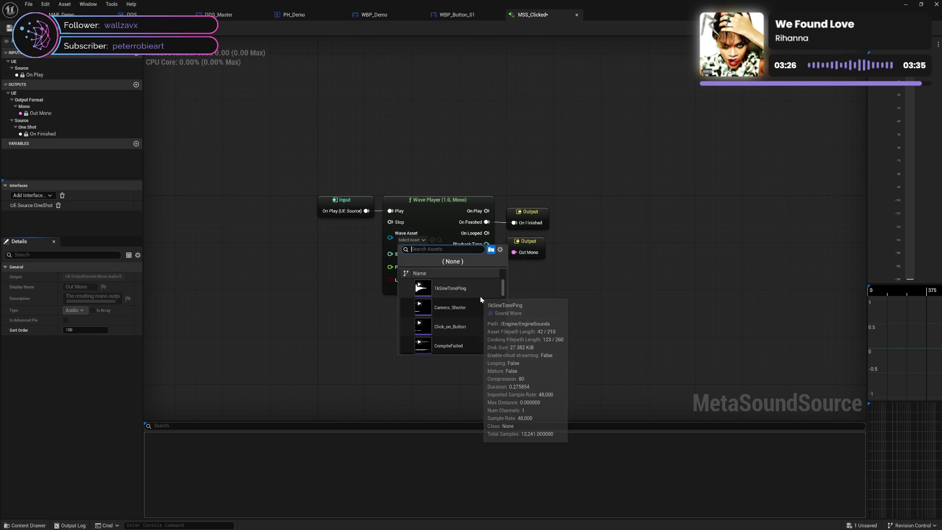
scroll(480, 296, "down", 1)
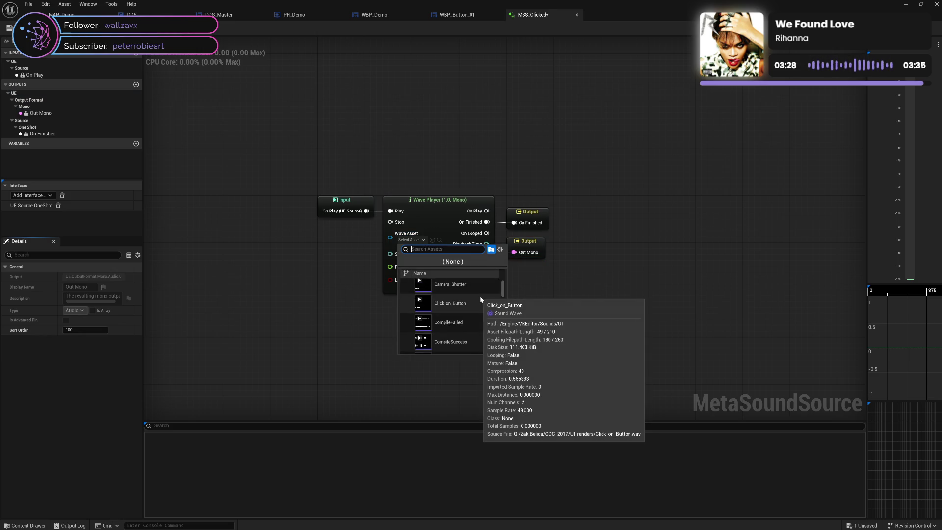
scroll(480, 296, "up", 1)
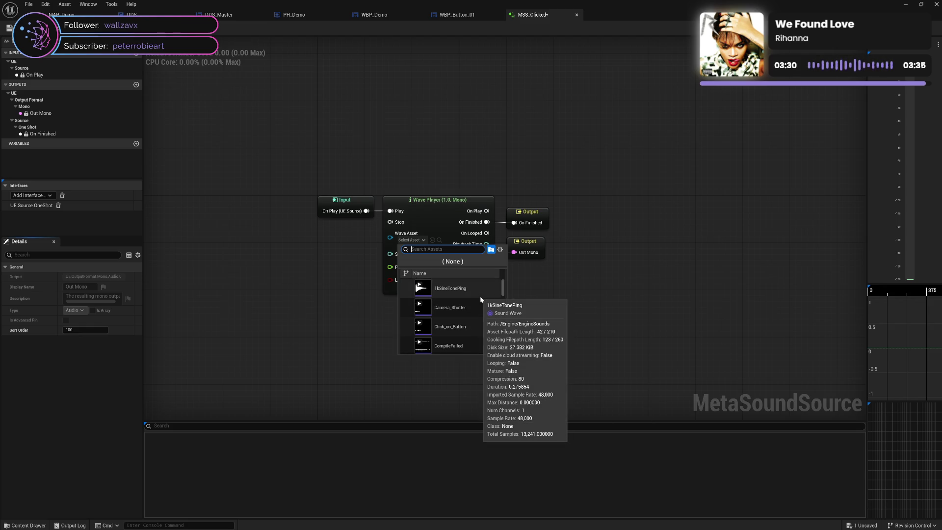
scroll(480, 299, "down", 1)
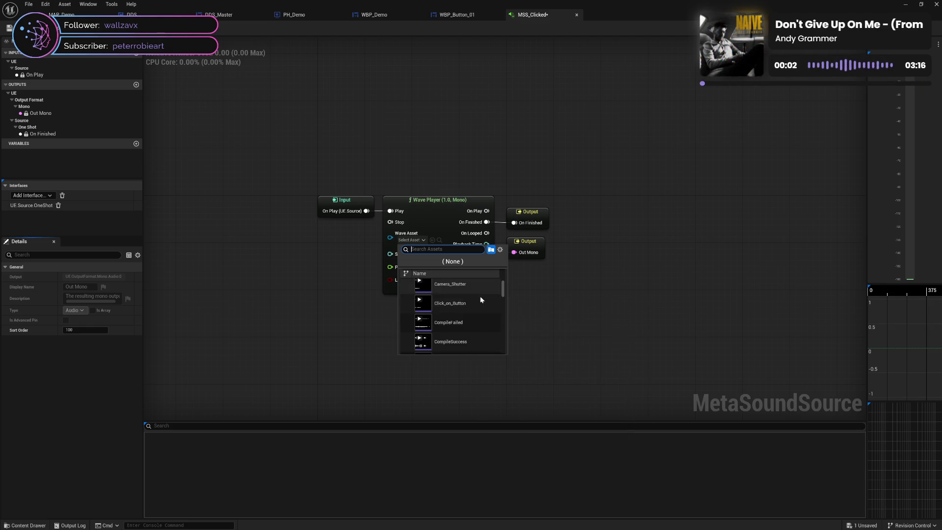
mouse_move(480, 296)
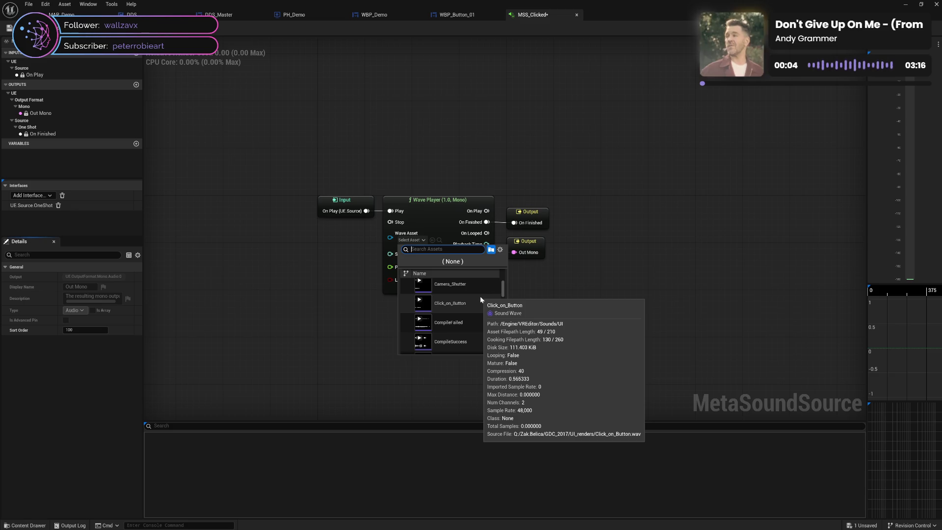
left_click(480, 299)
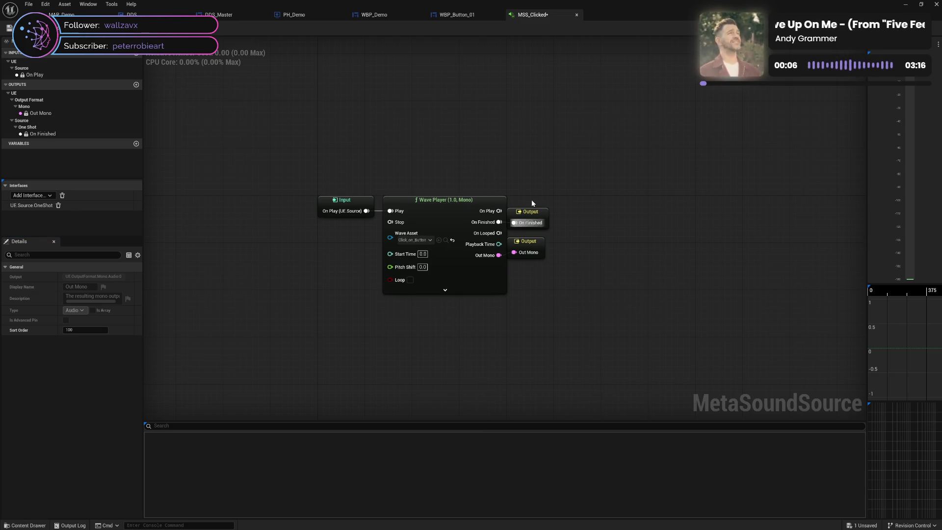
Step: Shift the output nodes slightly right and save MSS_Clicked
left_click_drag(531, 199, 551, 275)
left_click_drag(536, 213, 548, 213)
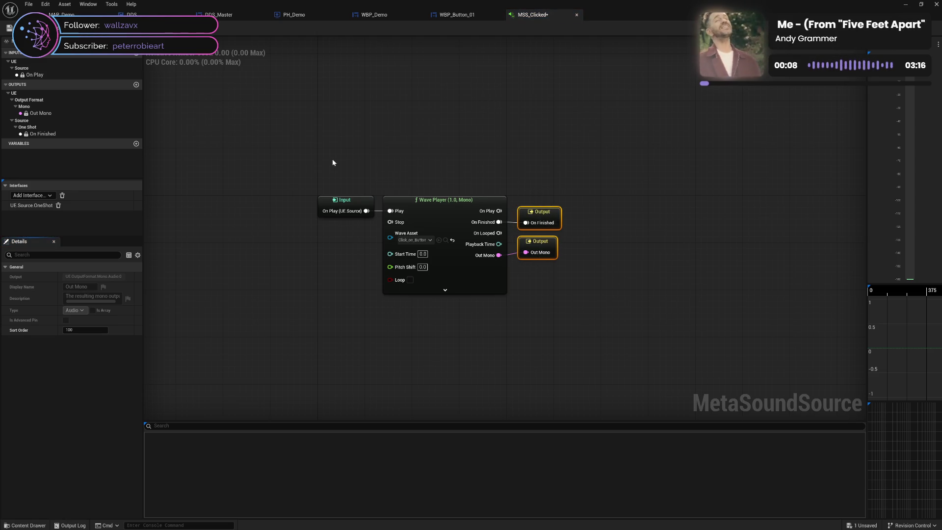
left_click_drag(326, 160, 593, 311)
left_click(319, 188)
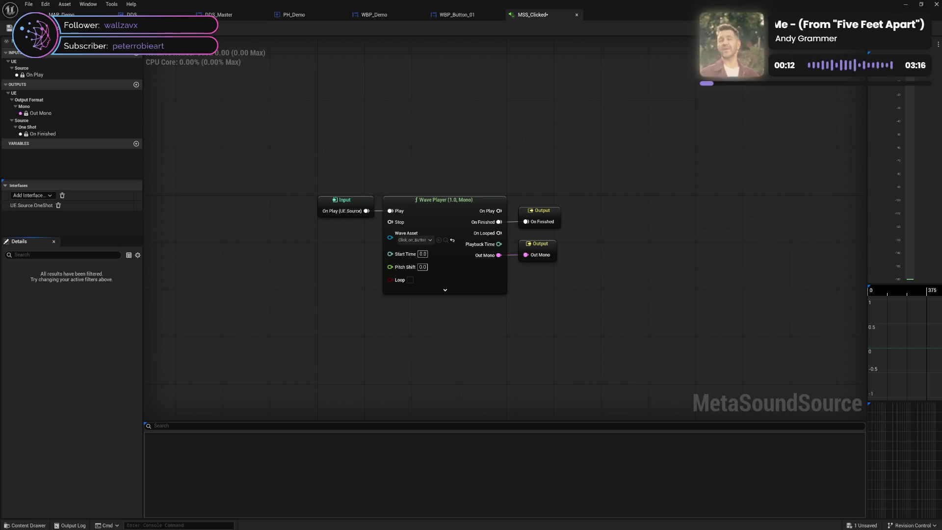
left_click(9, 28)
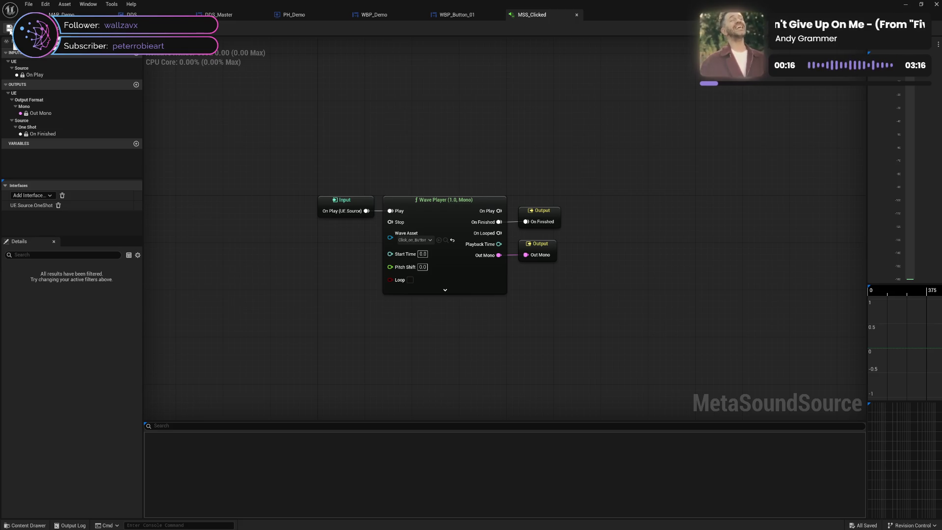
Step: Preview the MetaSound playback twice, then return to the WBP_Demo designer
left_click(129, 34)
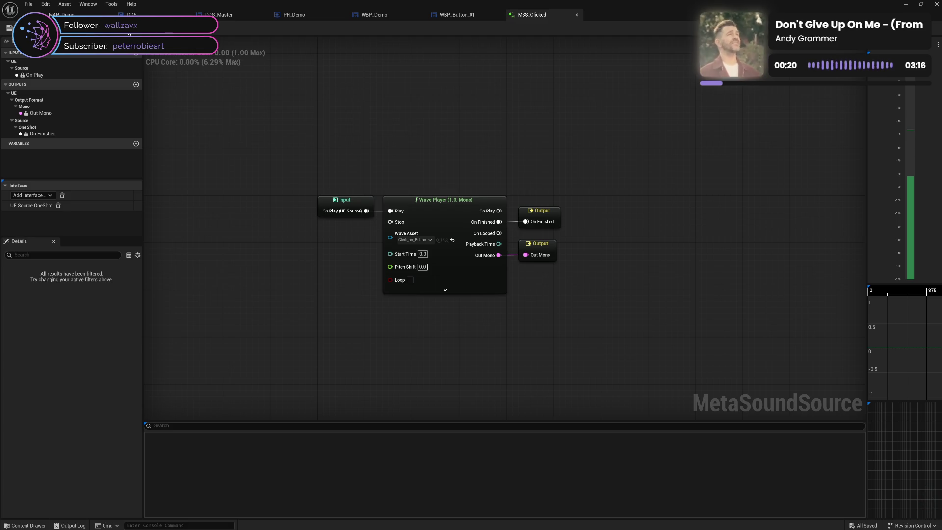
left_click(129, 33)
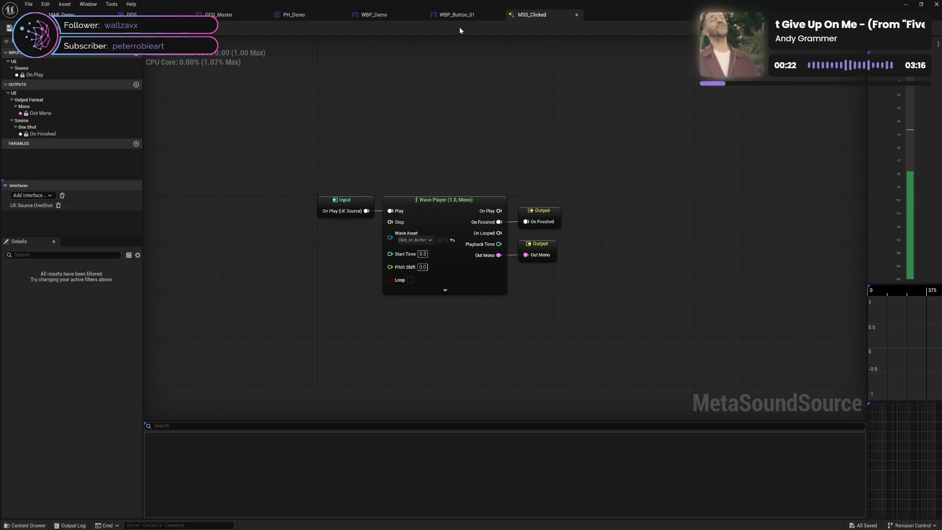
left_click(381, 15)
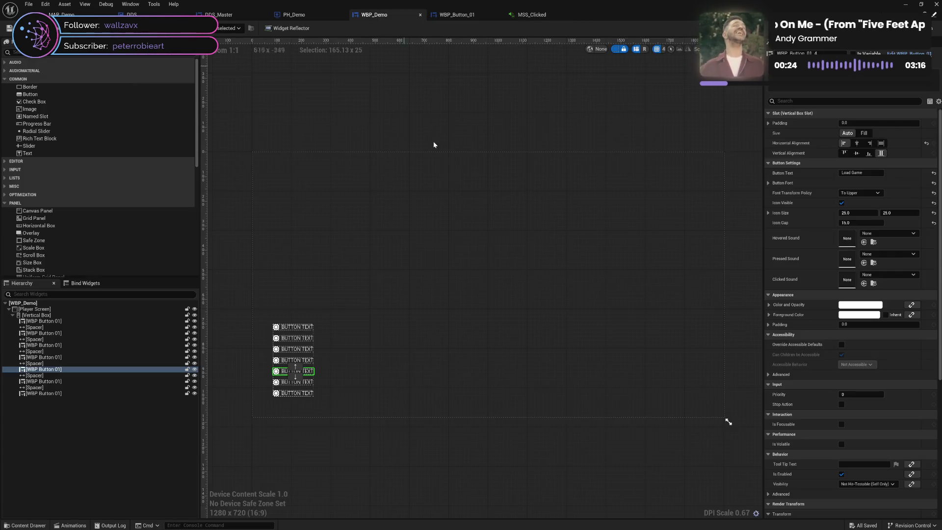
Step: Select all seven WBP Button 01 widgets in the hierarchy
left_click(294, 327)
left_click(304, 338, "ctrl")
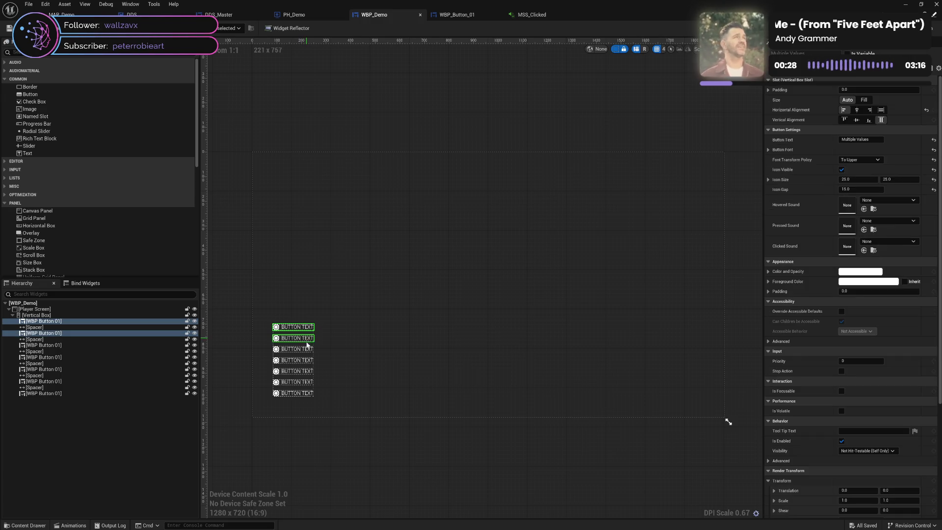
left_click(304, 349, "ctrl")
left_click(304, 360, "ctrl")
left_click(305, 372, "ctrl")
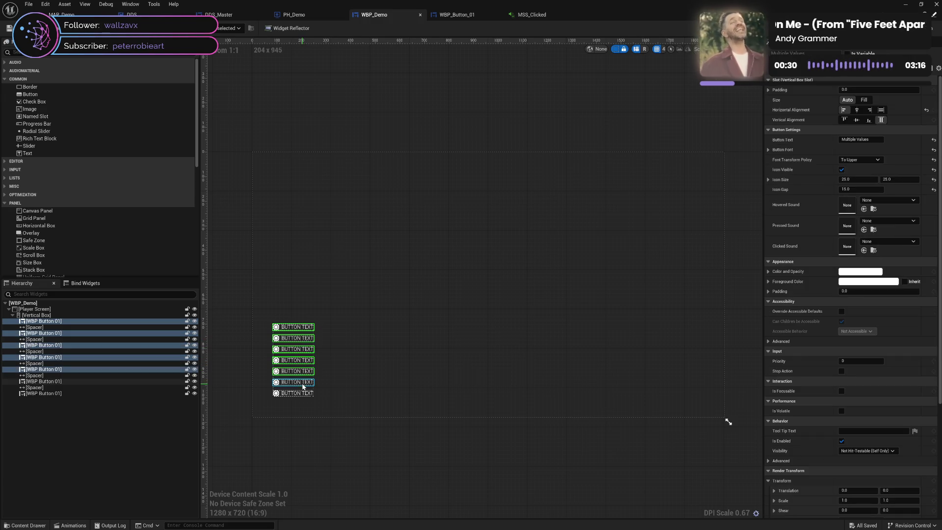
left_click(304, 383, "ctrl")
left_click(304, 393, "ctrl")
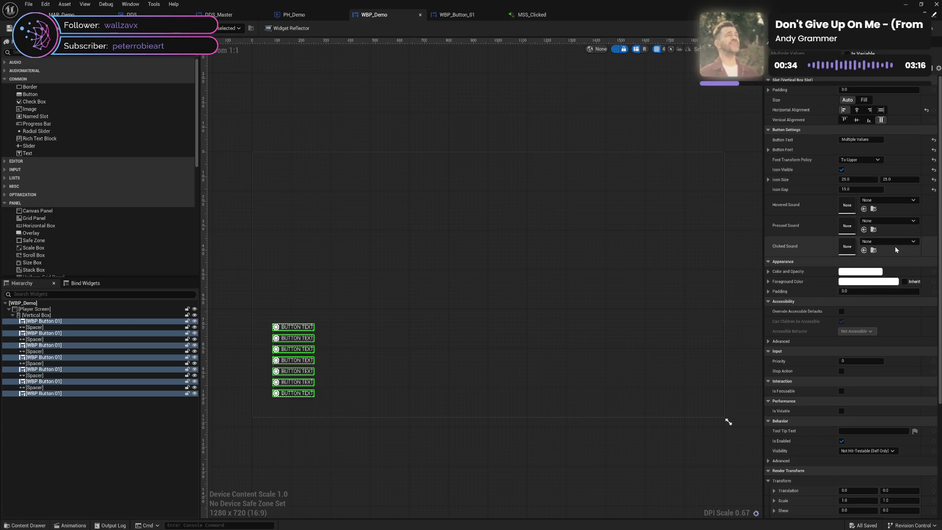
Step: Assign MSS_Clicked as their Clicked Sound and save WBP_Demo
left_click(895, 242)
left_click(872, 334)
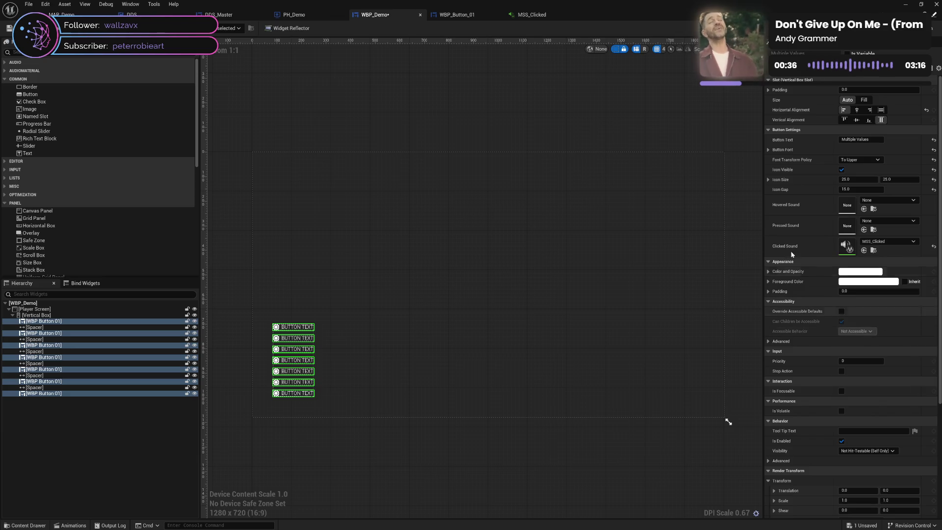
key("ctrl+s")
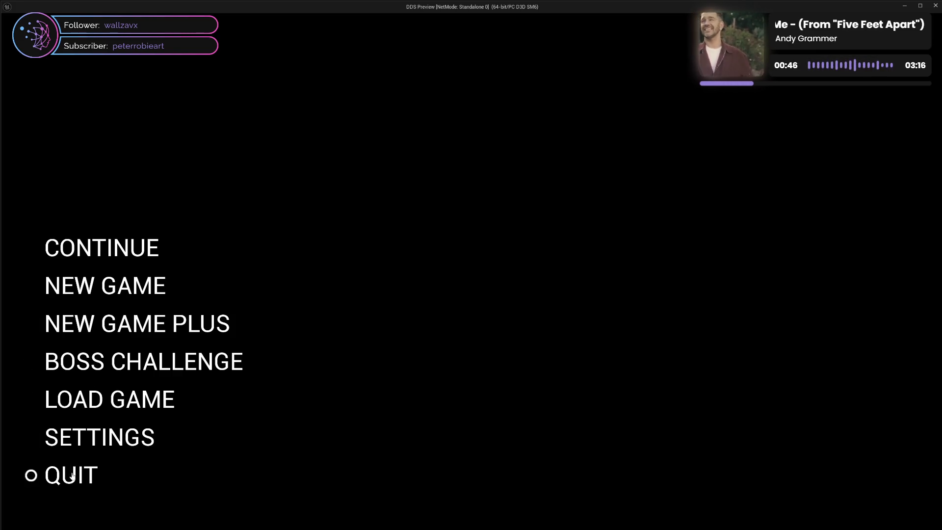
Step: Close the DDS Preview window and bring up WBP_Button_01's EventGraph
left_click(936, 7)
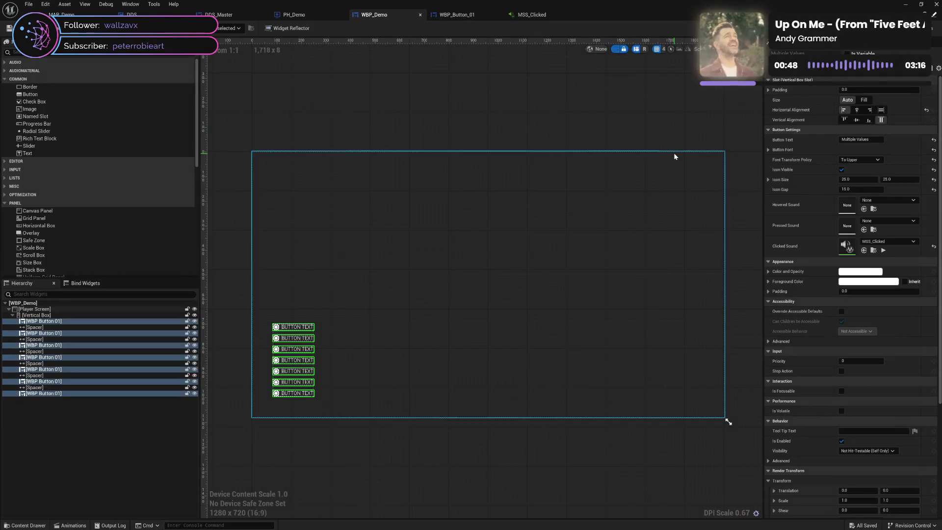
left_click(457, 15)
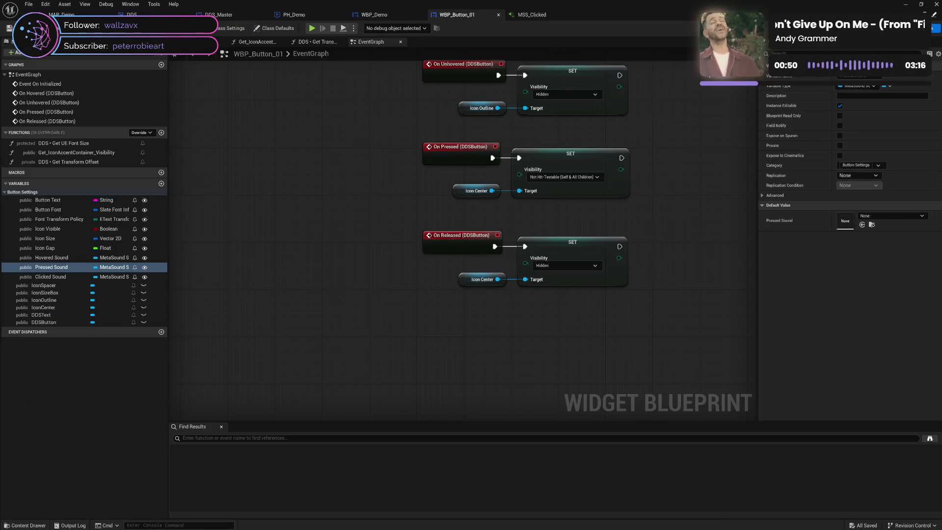
Step: Place Clicked Sound and DDSButton getter nodes in the graph
left_click_drag(50, 277, 366, 349)
left_click(364, 357)
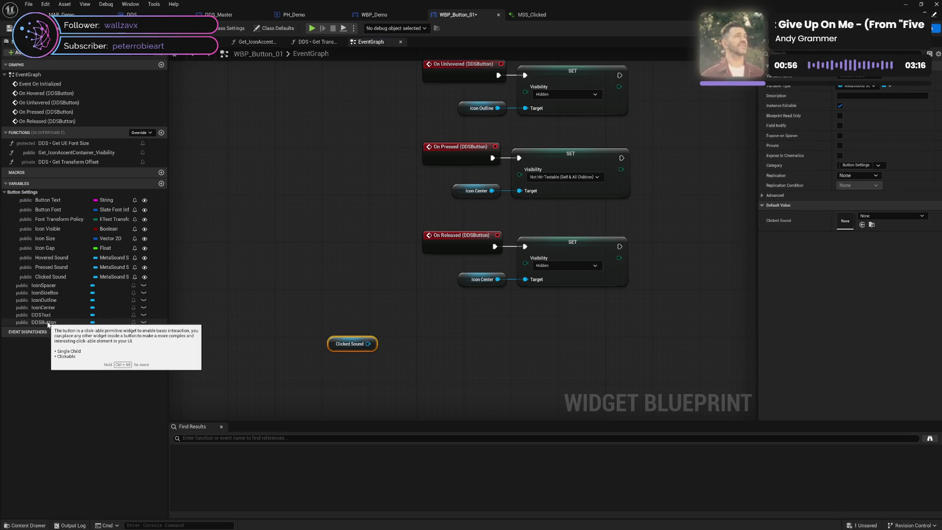
left_click_drag(45, 322, 388, 313)
left_click(356, 325)
type("set")
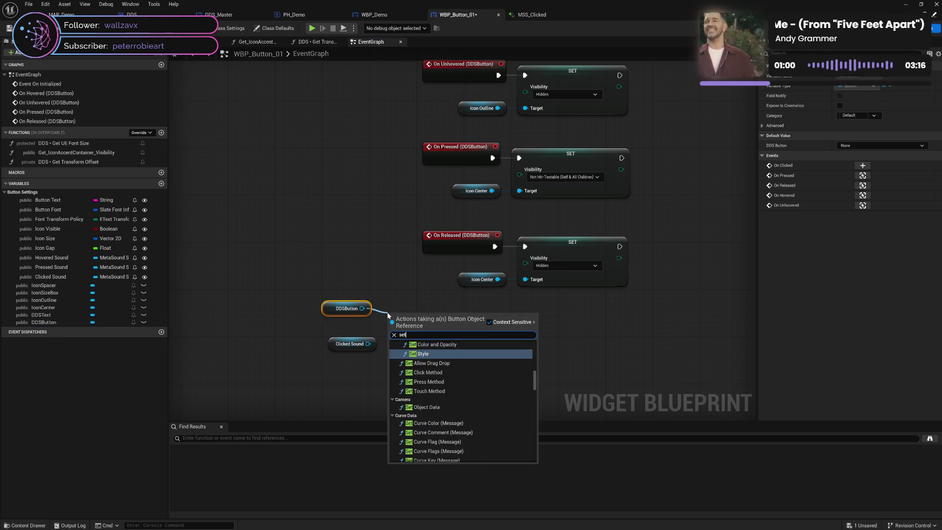
type(" sound")
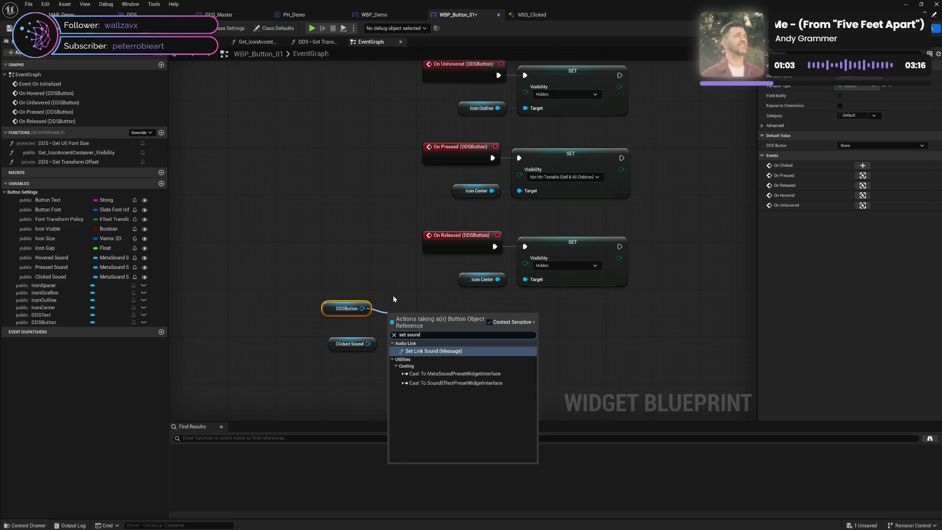
key("Escape")
Step: Add a Get Style node from DDSButton, replacing a mistaken Set Style node
left_click_drag(362, 308, 403, 321)
type("sty")
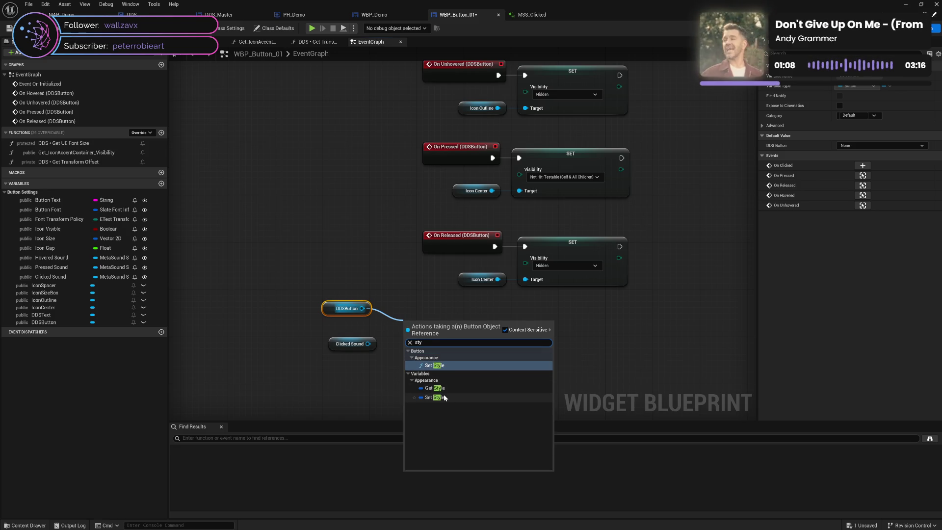
left_click(444, 397)
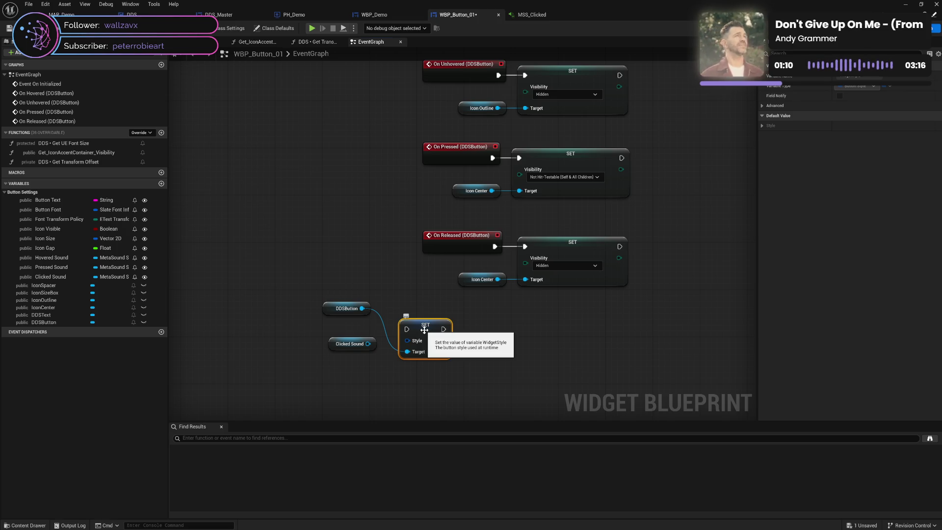
key("Delete")
left_click_drag(362, 308, 401, 328)
type("styl")
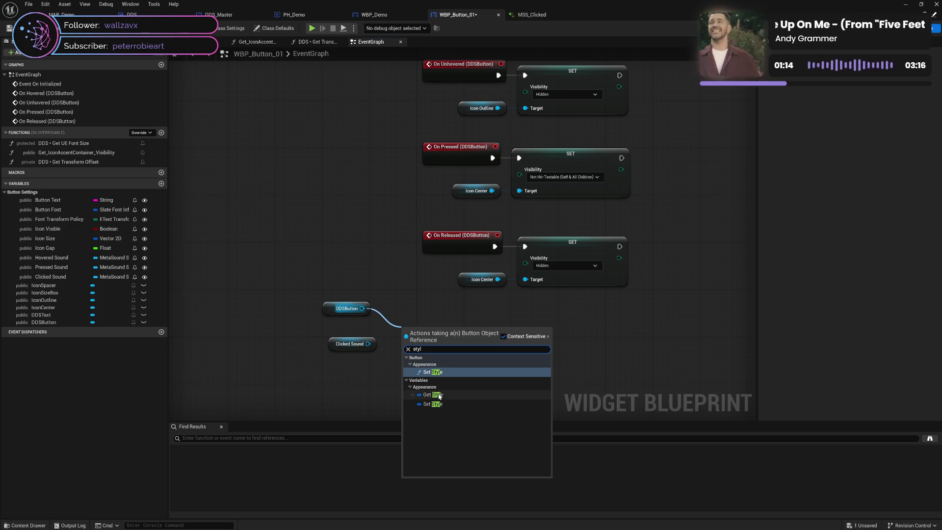
left_click(439, 395)
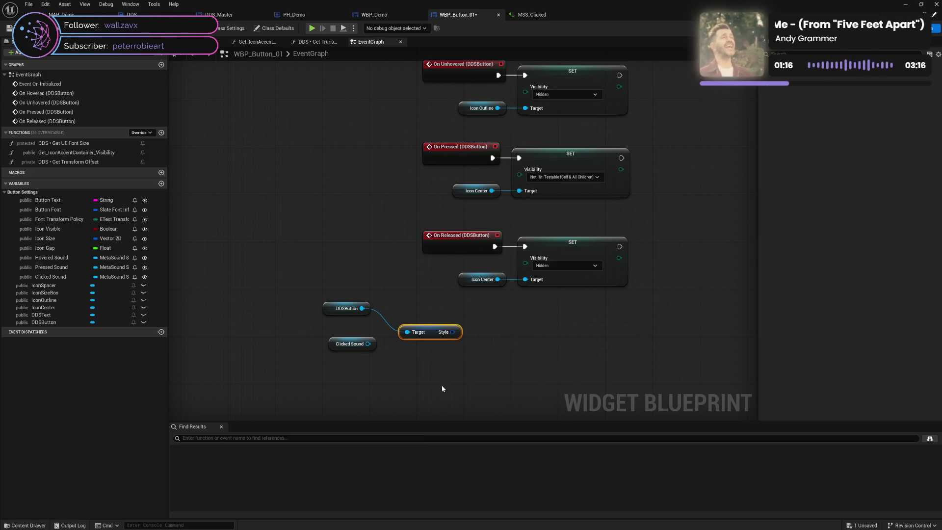
Step: Feed Style into Set members in Button Style exposing Pressed, Clicked and Hovered Sound pins
left_click_drag(452, 332, 486, 346)
type("set m")
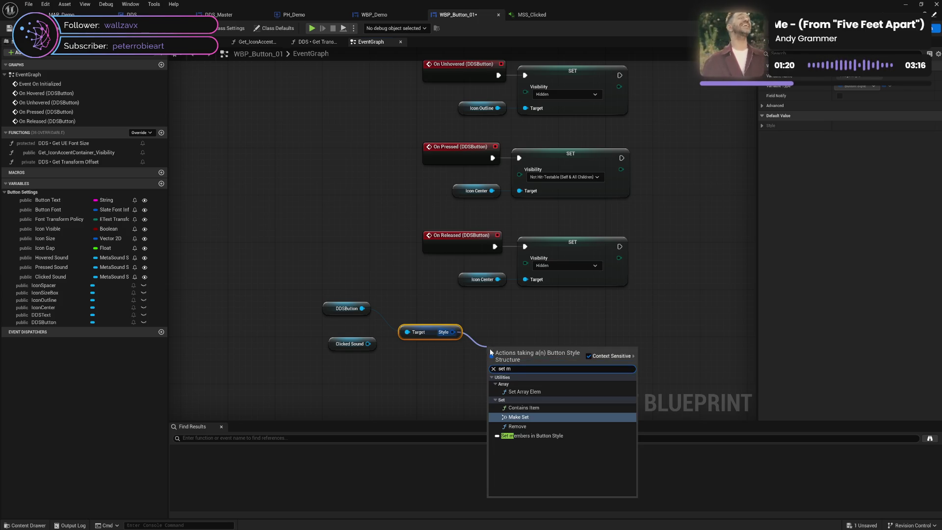
left_click(530, 447)
left_click_drag(511, 361, 500, 324)
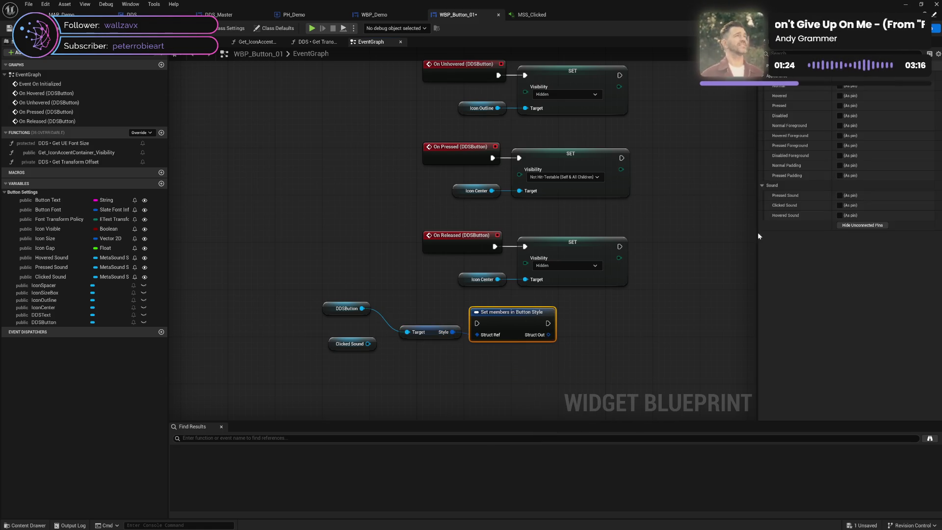
left_click(840, 196)
left_click(841, 205)
left_click(840, 215)
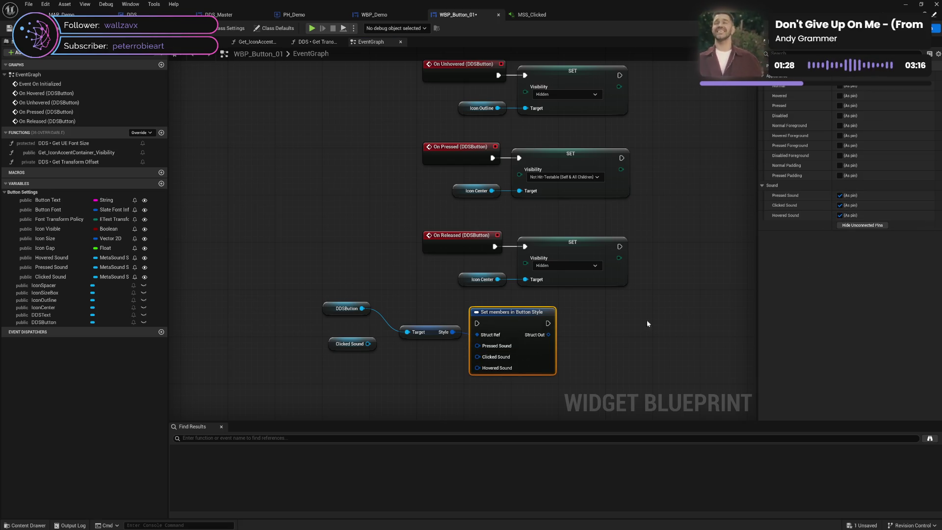
mouse_move(326, 311)
left_mouse_down()
mouse_move(346, 324)
mouse_move(334, 346)
mouse_move(367, 374)
left_mouse_up()
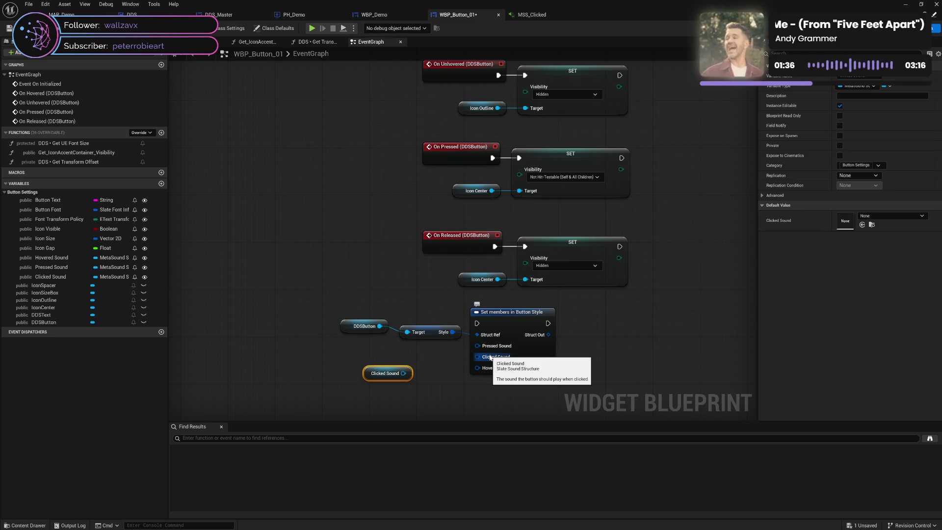
Step: Change Clicked Sound's variable type to Slate Sound and confirm the change
left_click(415, 355)
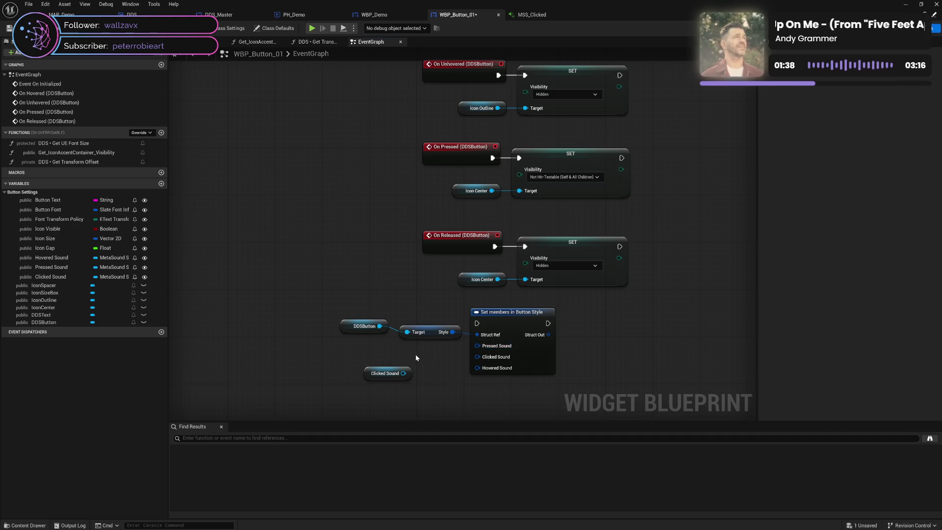
left_click(112, 278)
type("slate")
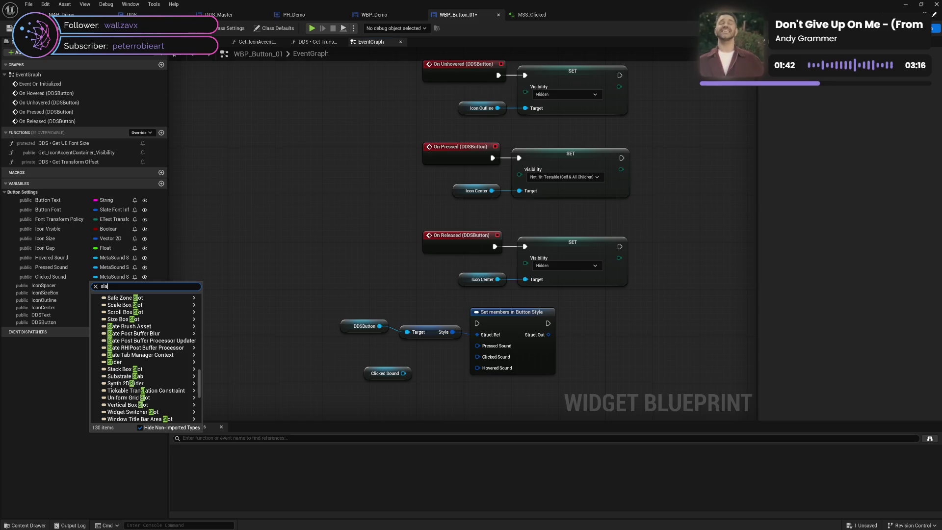
type(" sou")
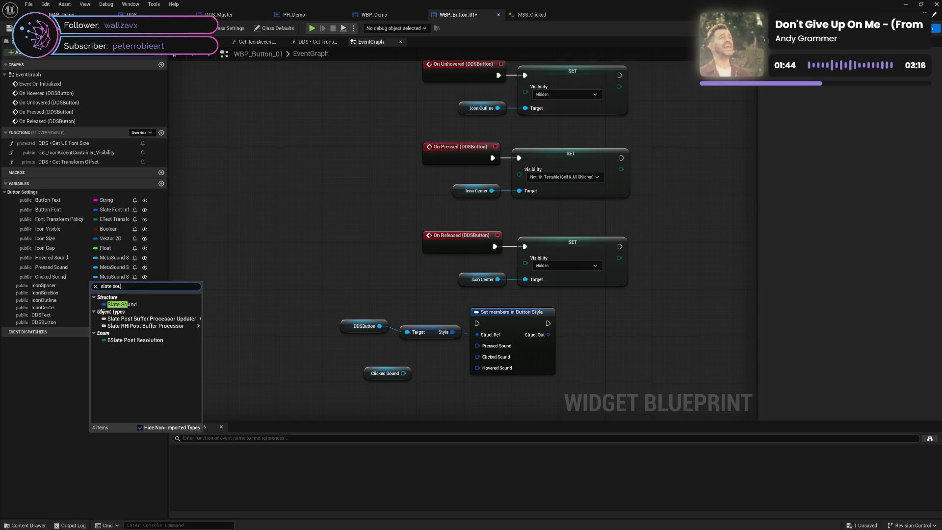
left_click(147, 304)
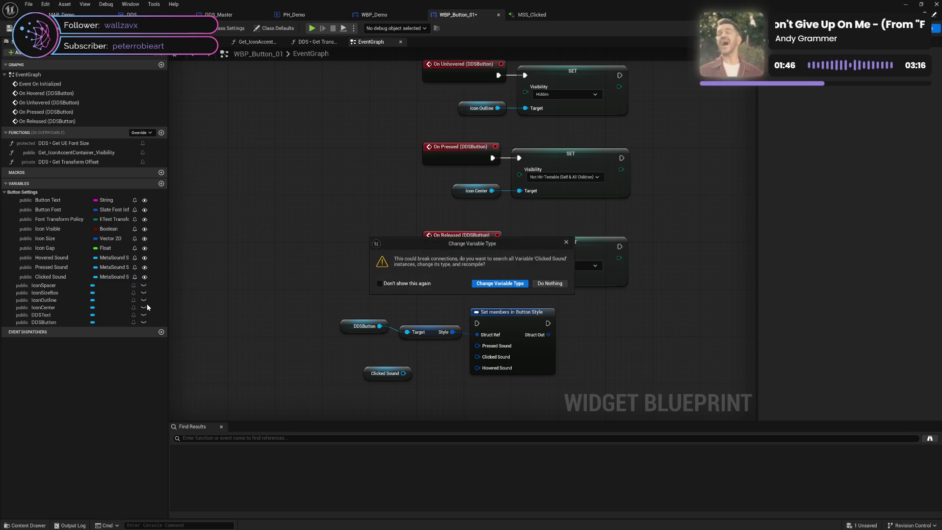
left_click(476, 284)
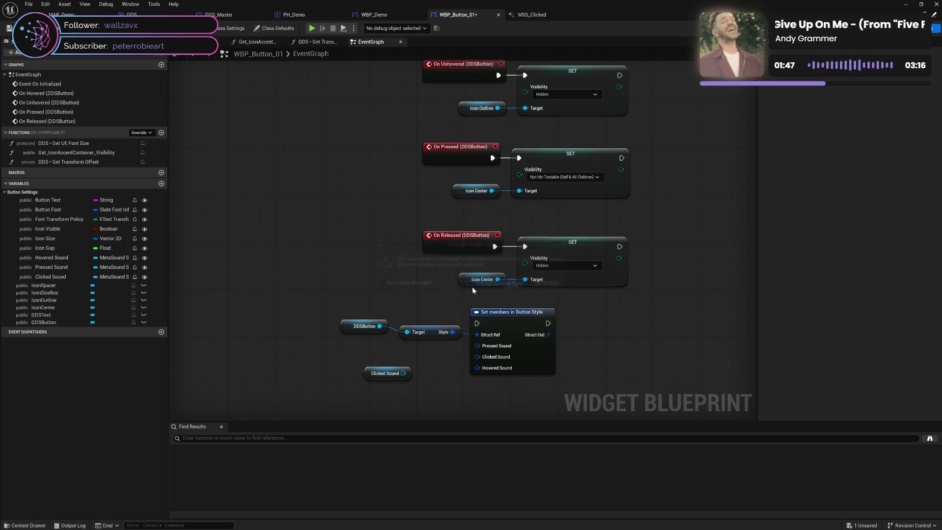
Step: Retype Pressed Sound and Hovered Sound as Slate Sound and save the blueprint
left_click(114, 267)
type("sl")
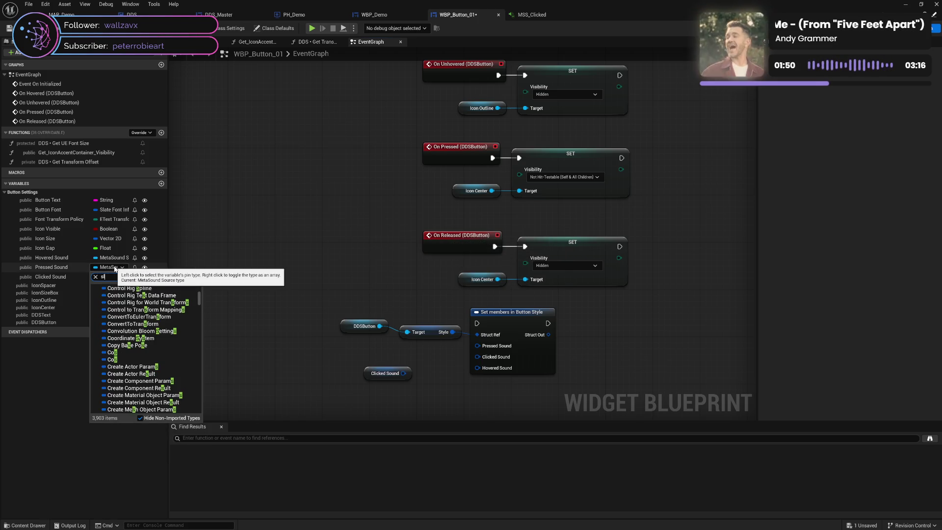
type("ate soun")
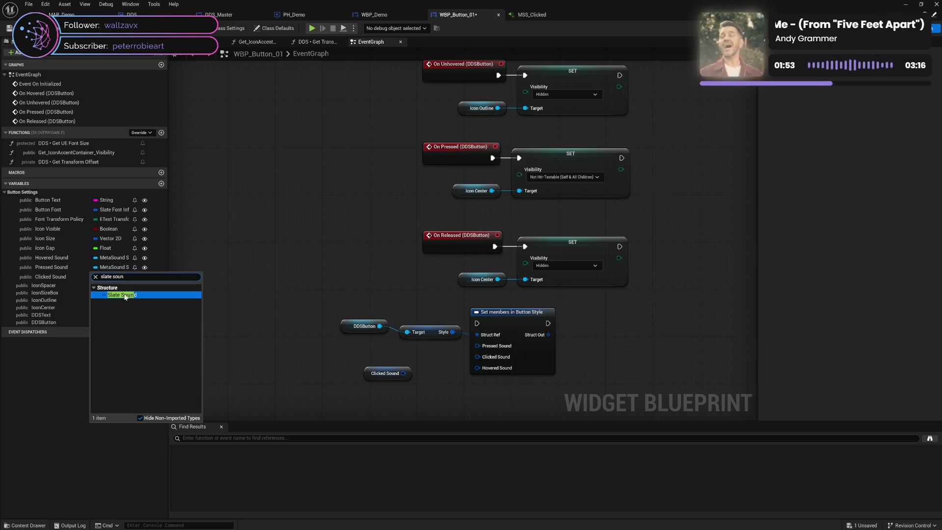
left_click(131, 295)
left_click(111, 259)
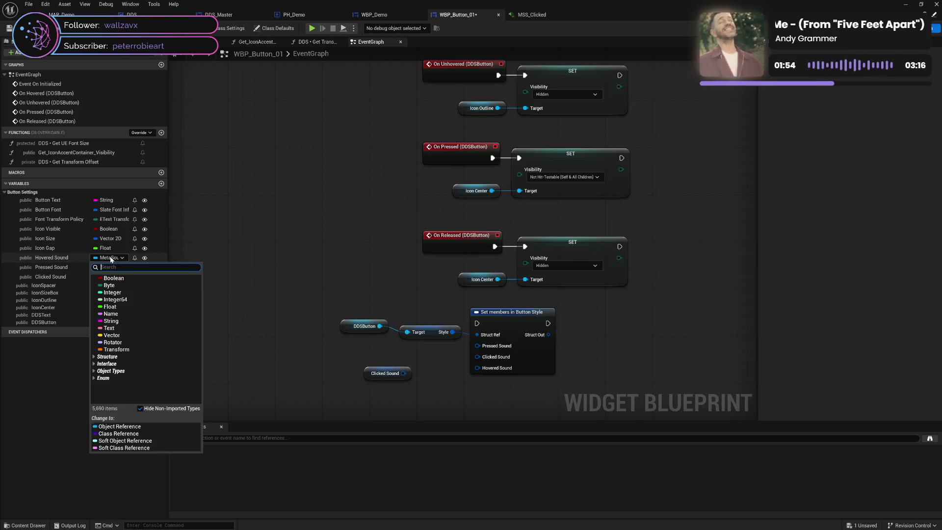
type("slate")
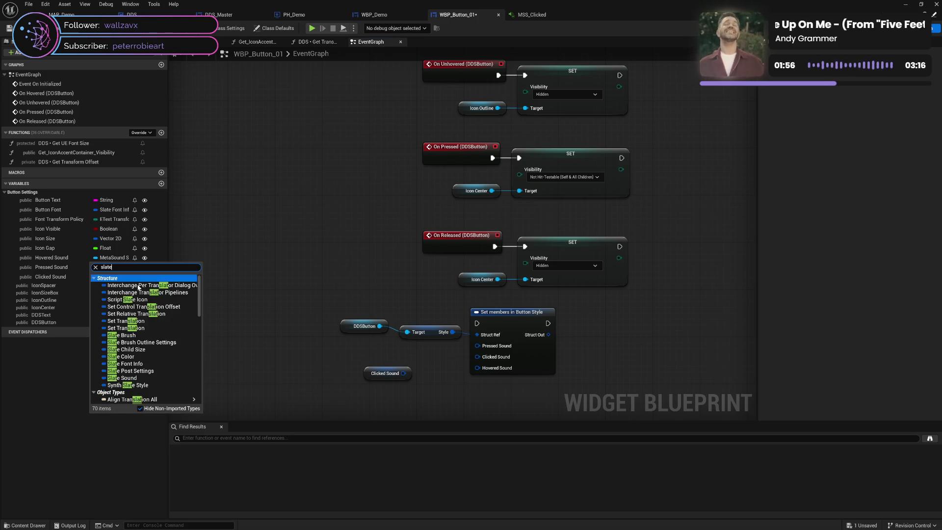
type(" so")
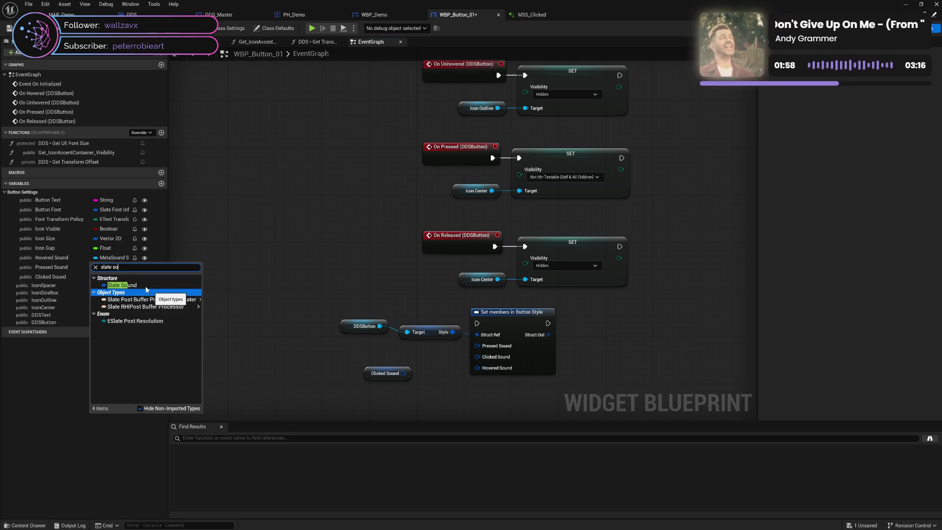
left_click(145, 285)
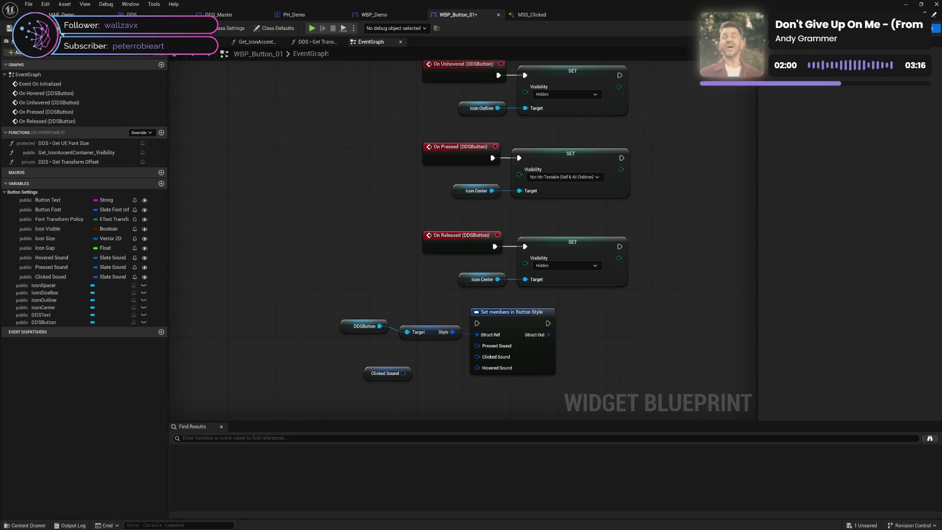
key("ctrl+s")
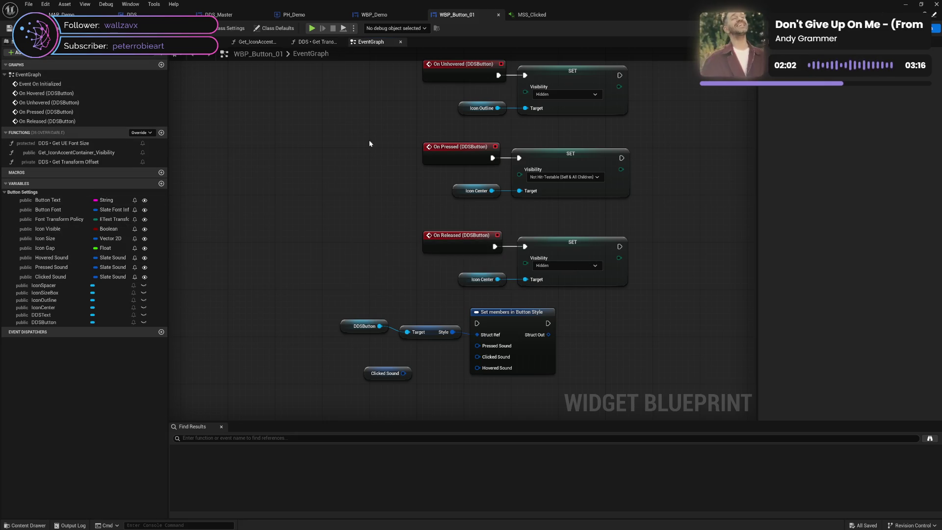
Step: Wire Clicked, Pressed and Hovered Sound variables into the Set members pins
mouse_move(403, 373)
left_mouse_down()
mouse_move(475, 367)
mouse_move(477, 357)
left_mouse_up()
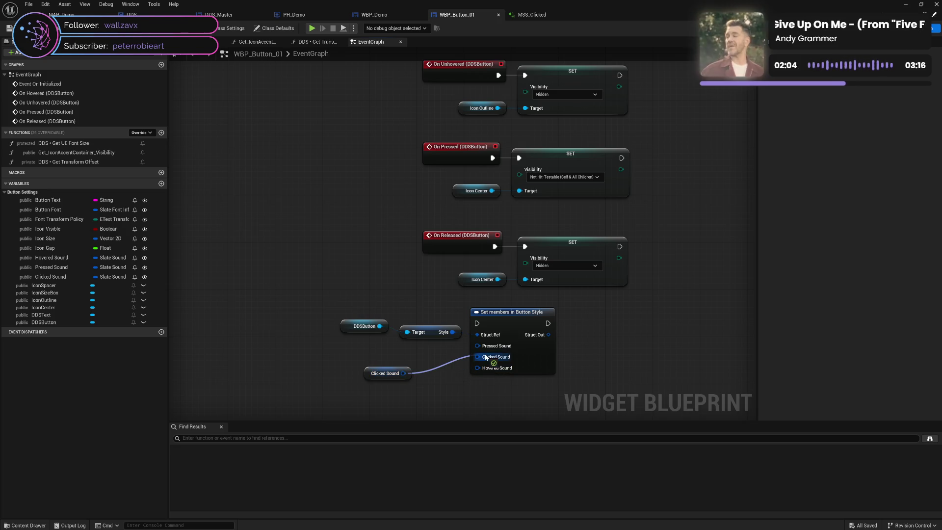
left_click_drag(366, 372, 412, 355)
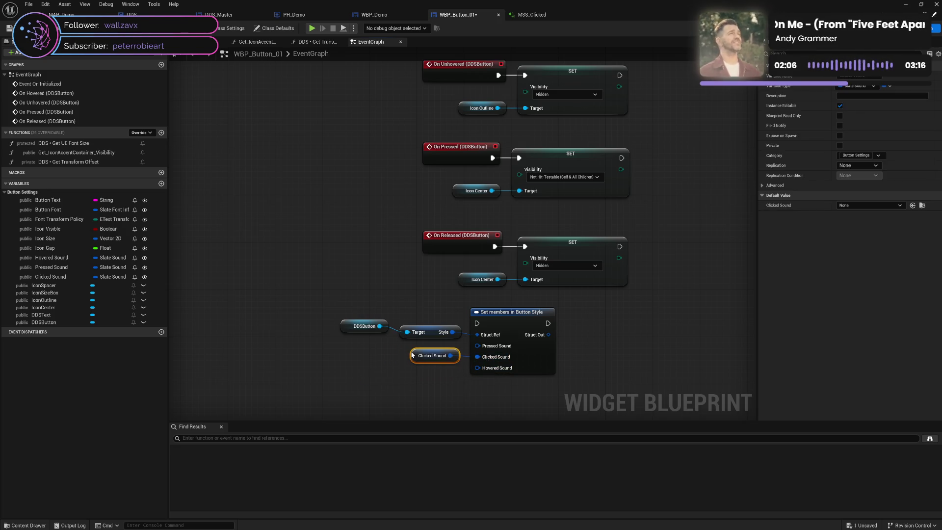
left_click(51, 267)
left_click_drag(174, 304, 476, 345)
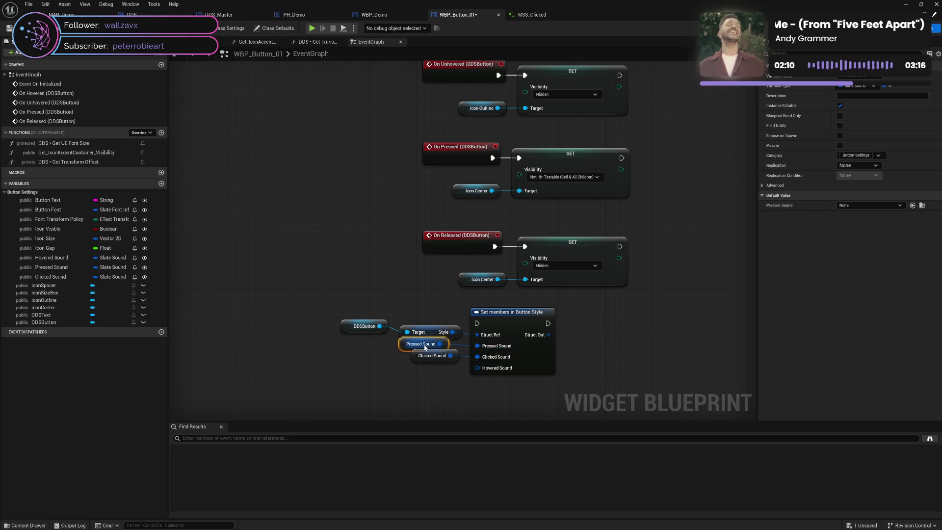
left_click_drag(51, 258, 483, 366)
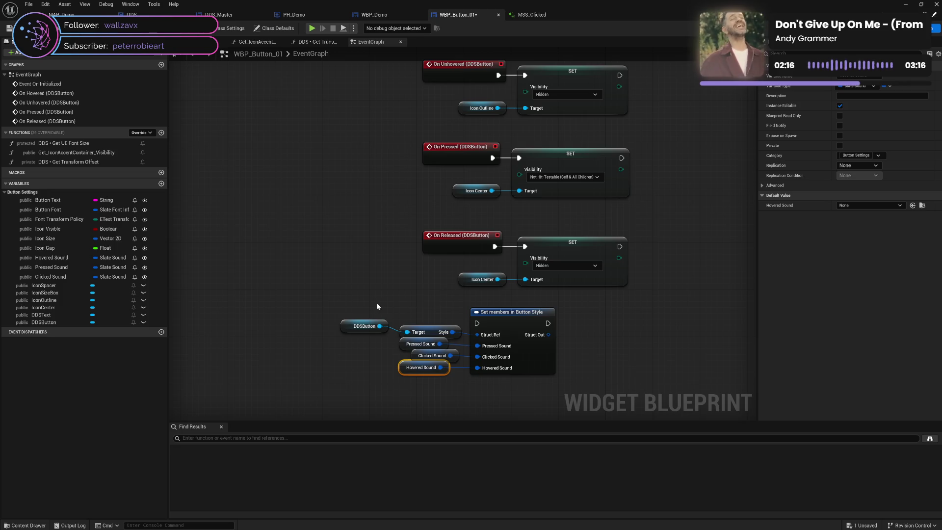
Step: Run Set members between the Transform Policy SET and Branch, then save the blueprint
mouse_move(335, 301)
left_mouse_down()
mouse_move(466, 381)
mouse_move(562, 381)
left_mouse_up()
left_click_drag(516, 327, 680, 275)
mouse_move(805, 192)
left_mouse_down()
mouse_move(705, 136)
mouse_move(488, 199)
mouse_move(313, 202)
mouse_move(476, 209)
mouse_move(460, 179)
left_mouse_up()
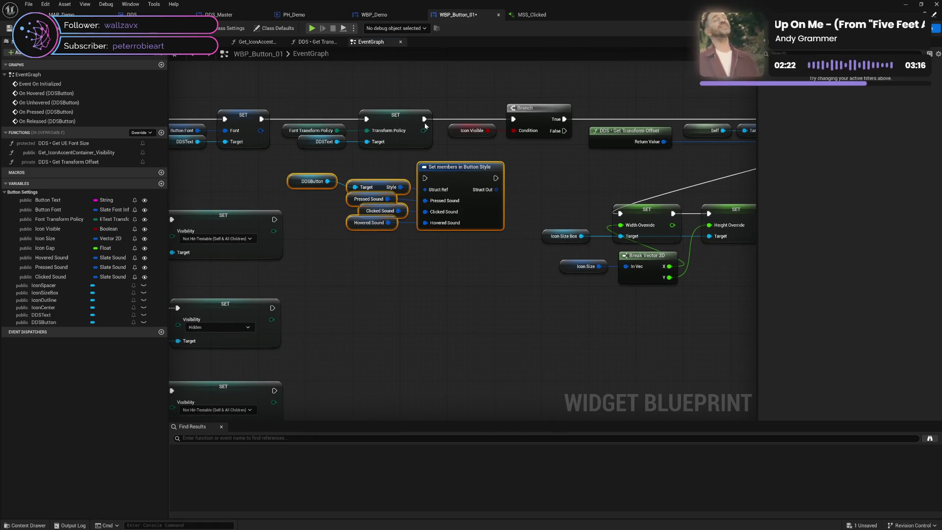
left_click_drag(425, 119, 425, 178)
mouse_move(496, 178)
left_mouse_down()
mouse_move(499, 134)
mouse_move(513, 120)
left_mouse_up()
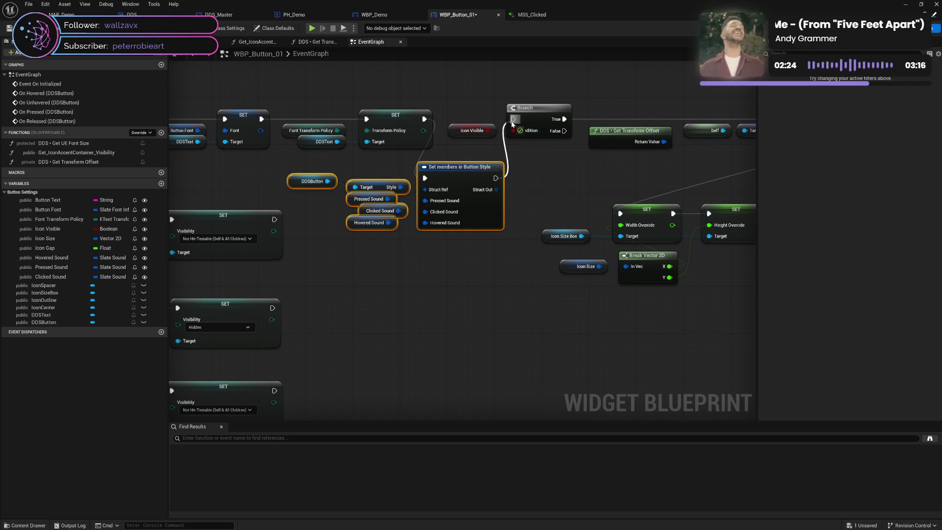
key("ctrl+s")
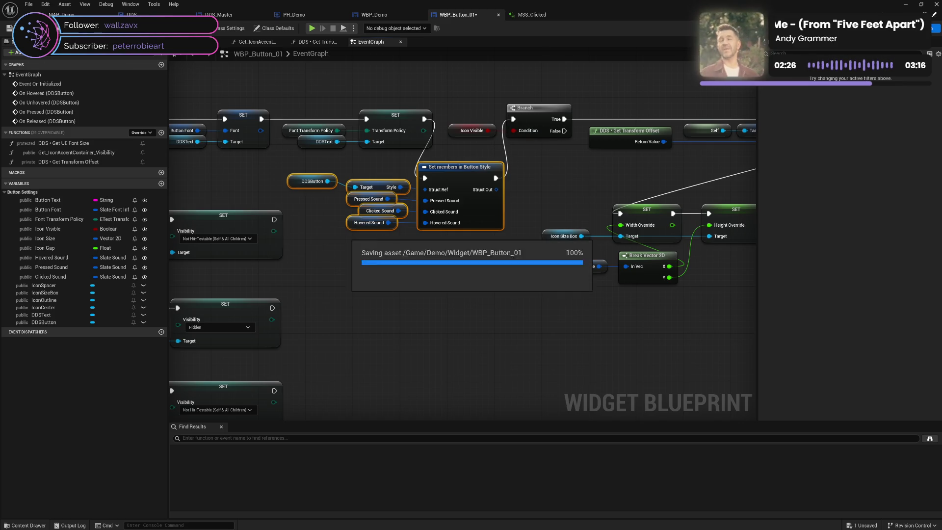
left_click(374, 14)
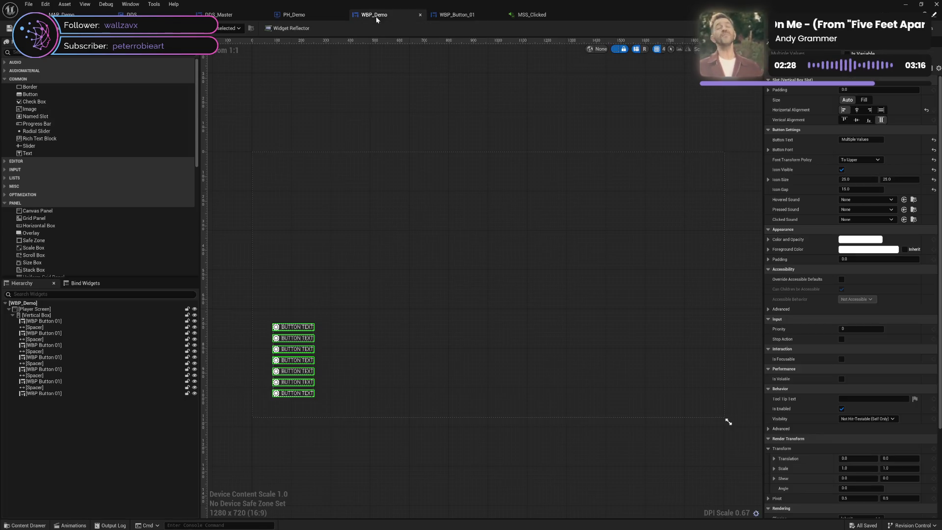
Step: Choose MSS_Clicked as the buttons' Clicked Sound in the Details panel
left_click(864, 219)
scroll(897, 284, "down", 4)
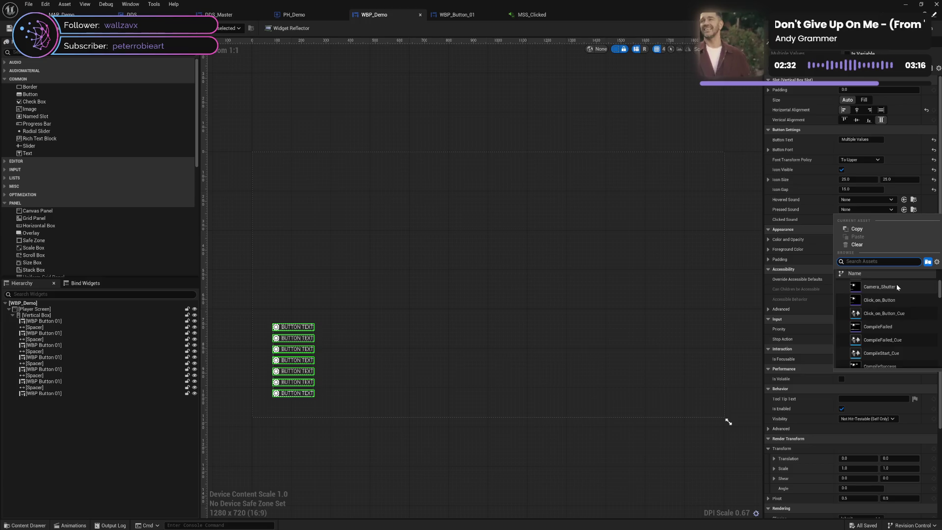
scroll(897, 287, "down", 8)
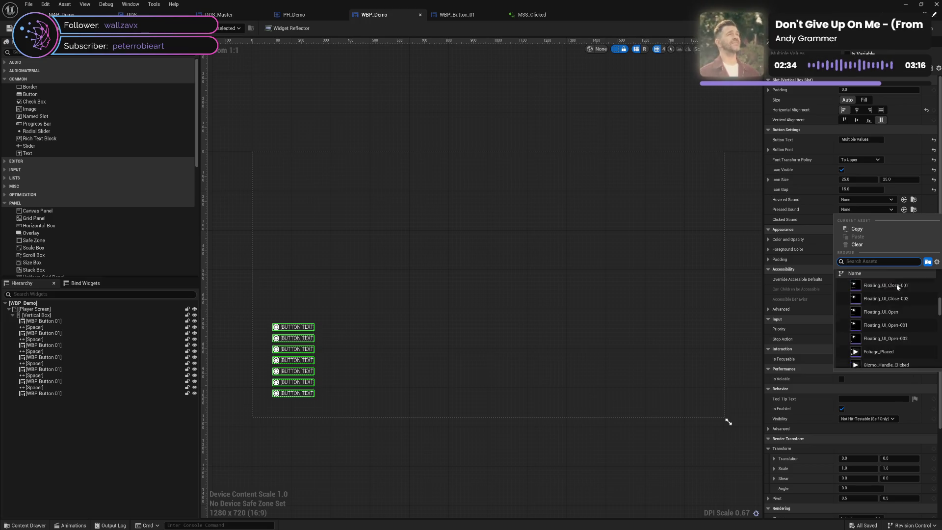
scroll(896, 289, "up", 2)
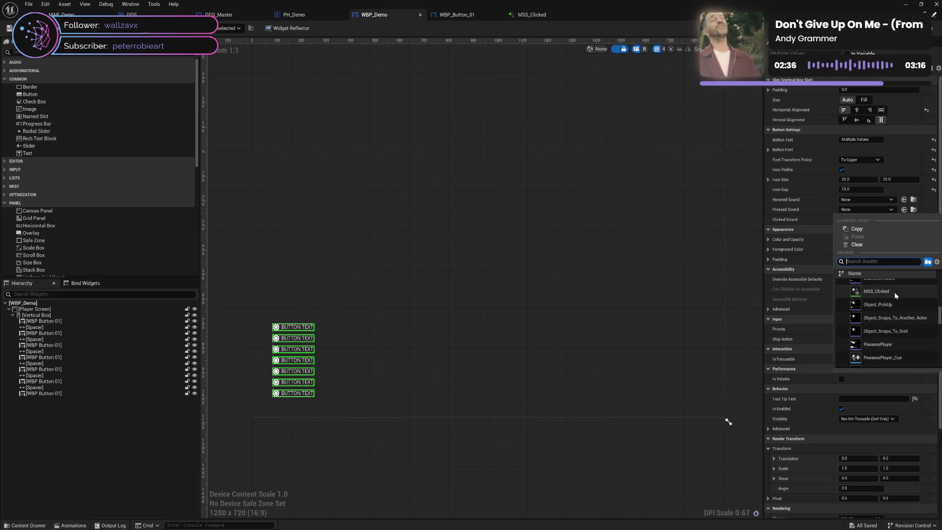
left_click(894, 293)
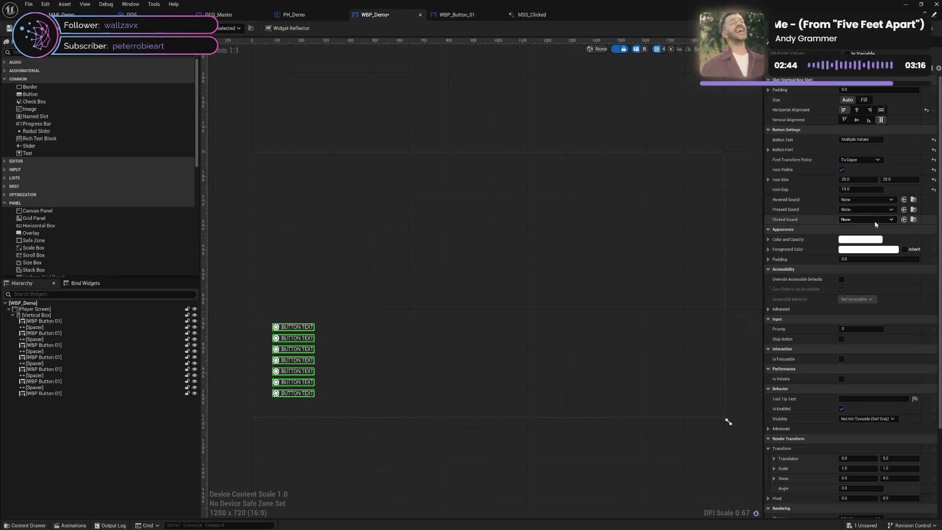
left_click(891, 219)
scroll(877, 336, "down", 5)
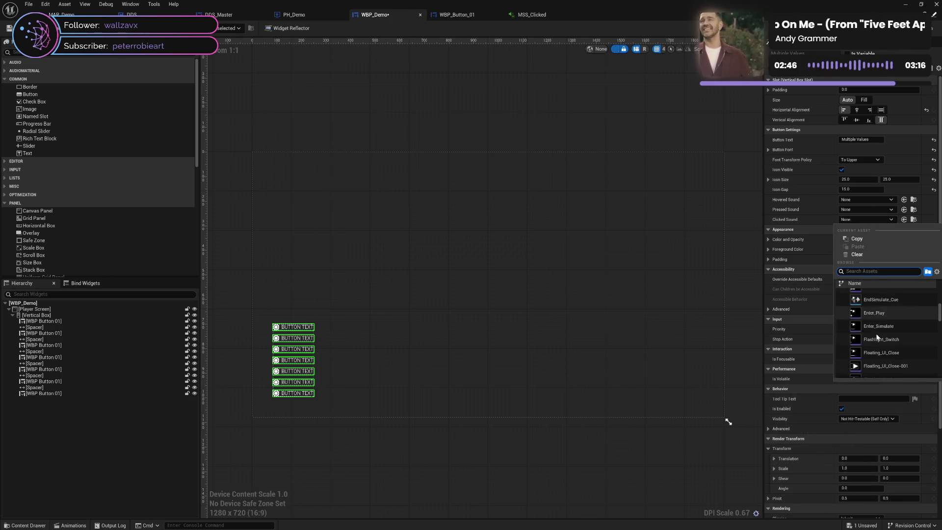
left_click(878, 290)
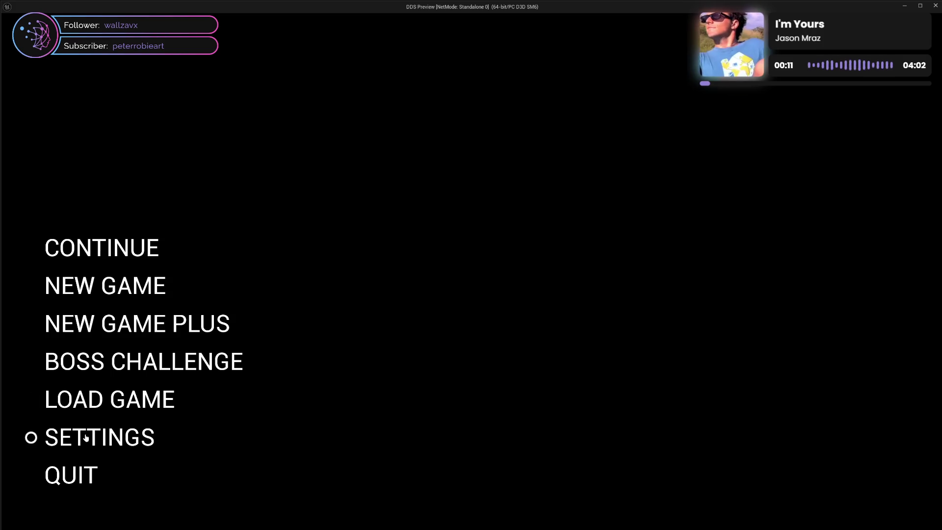
Step: Close the DDS Preview game window
left_click(936, 7)
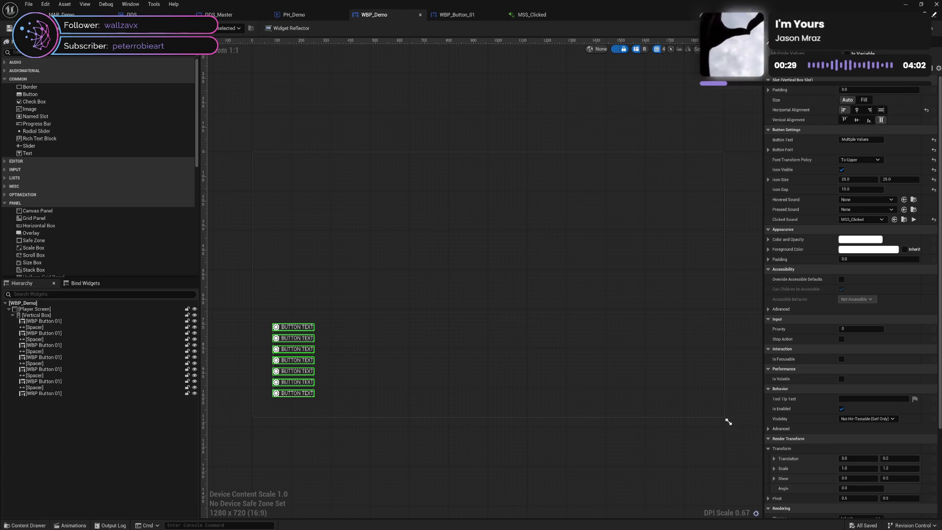
Step: Align the sound input nodes and DDSButton with the Set members in Button Style pins
left_click(465, 19)
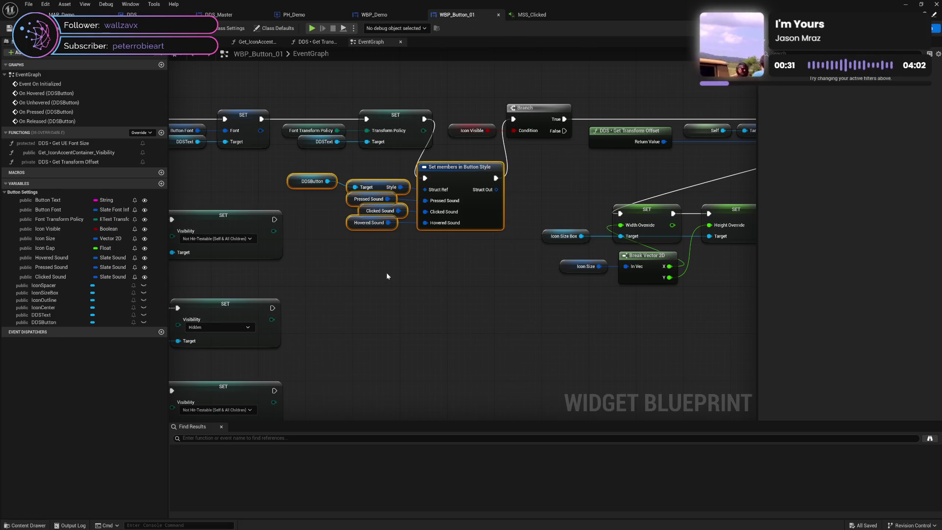
left_click_drag(380, 171, 386, 259)
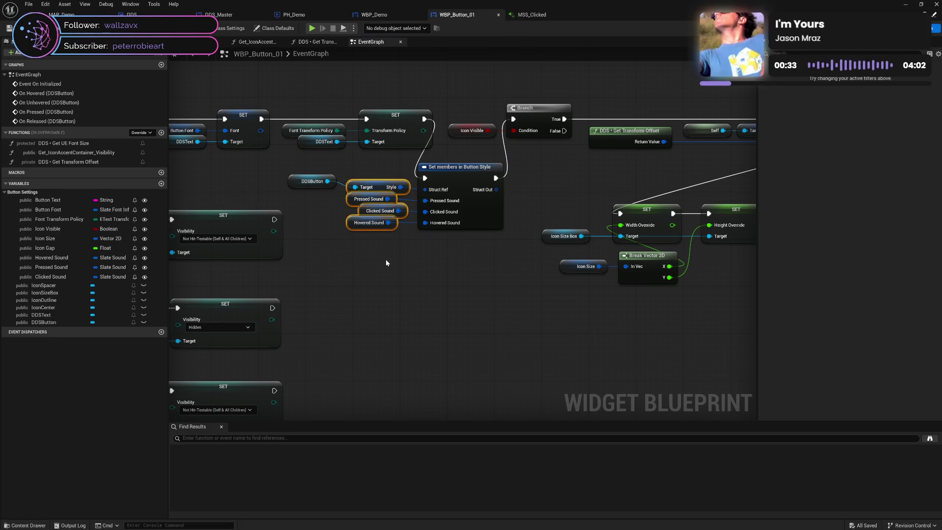
key("shift+d")
key("q")
left_click(454, 224, "shift")
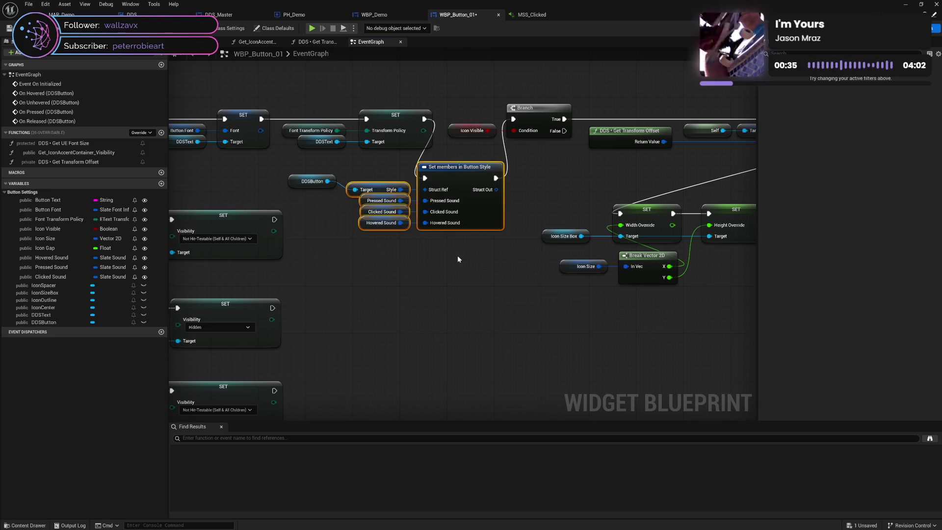
left_click(291, 180, "shift")
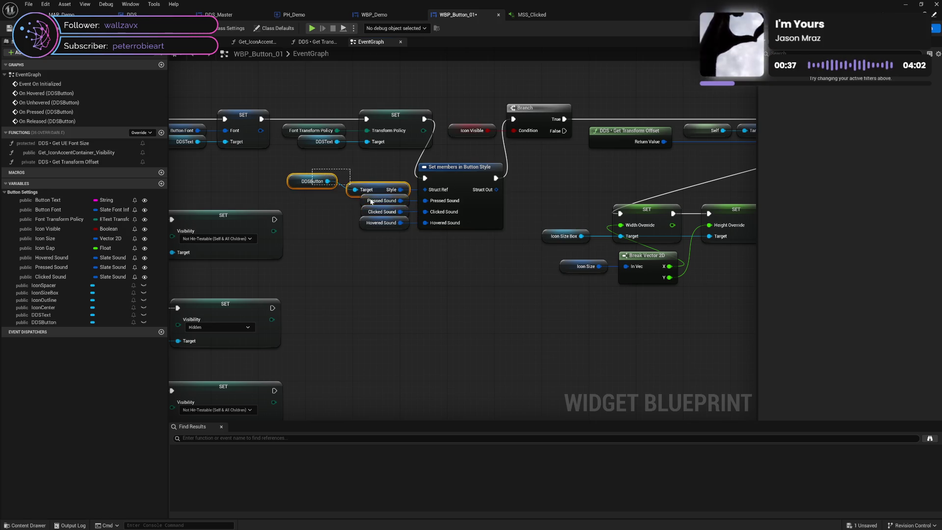
key("q")
left_click(314, 189)
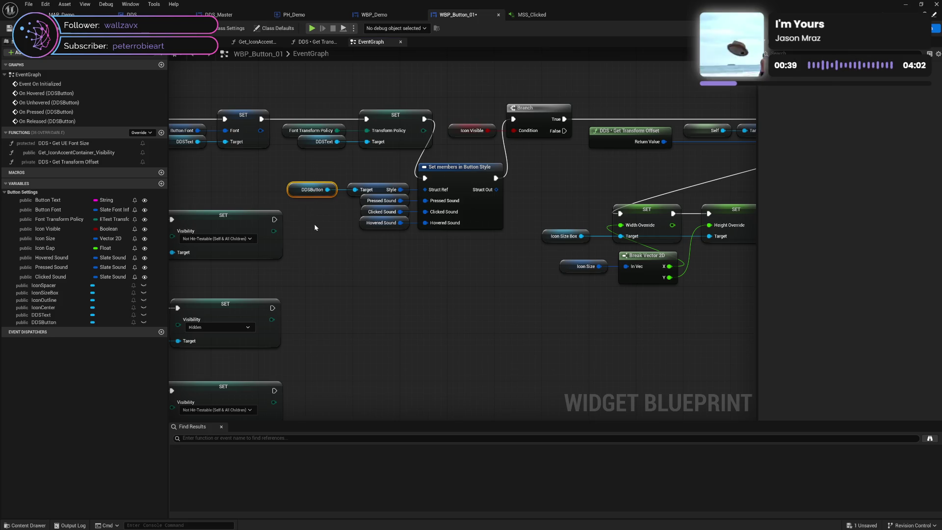
mouse_move(314, 190)
left_mouse_down()
mouse_move(470, 244)
mouse_move(455, 230)
left_mouse_up()
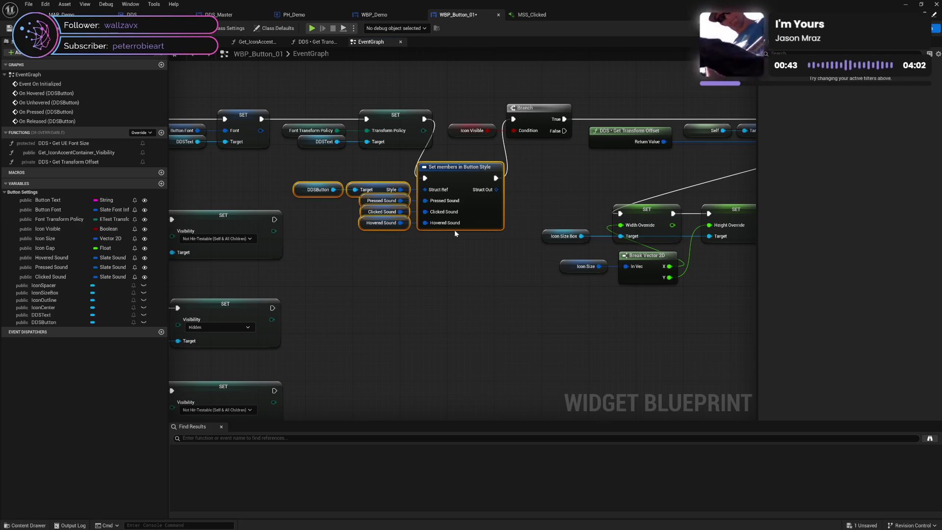
left_click(419, 315)
Step: Line the Button Style nodes up with the Event On Initialized chain in the top row
left_click_drag(418, 315, 610, 325)
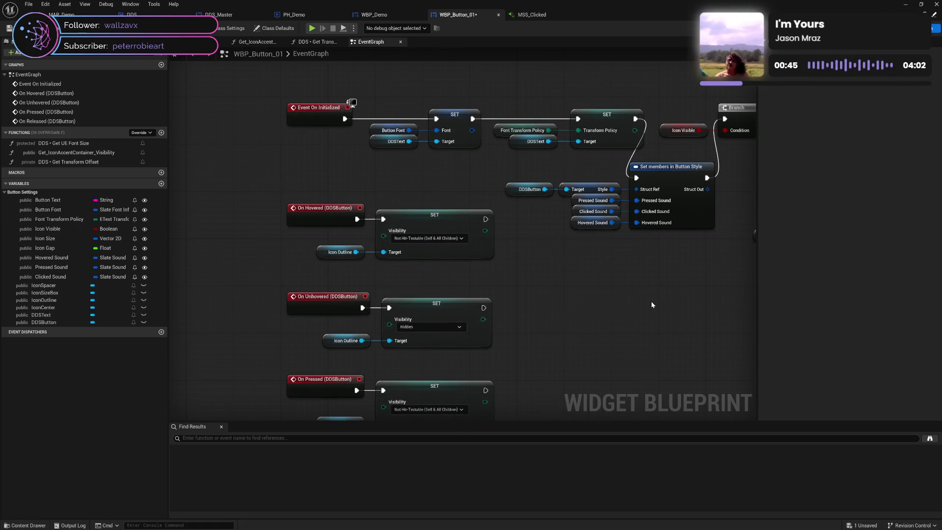
left_click_drag(314, 80, 630, 157)
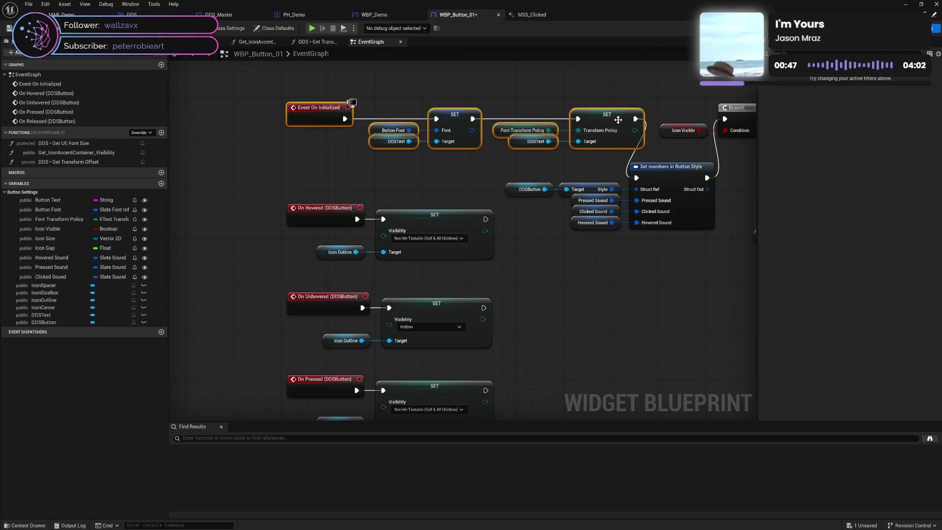
left_click_drag(616, 119, 418, 126)
left_click_drag(535, 147, 683, 243)
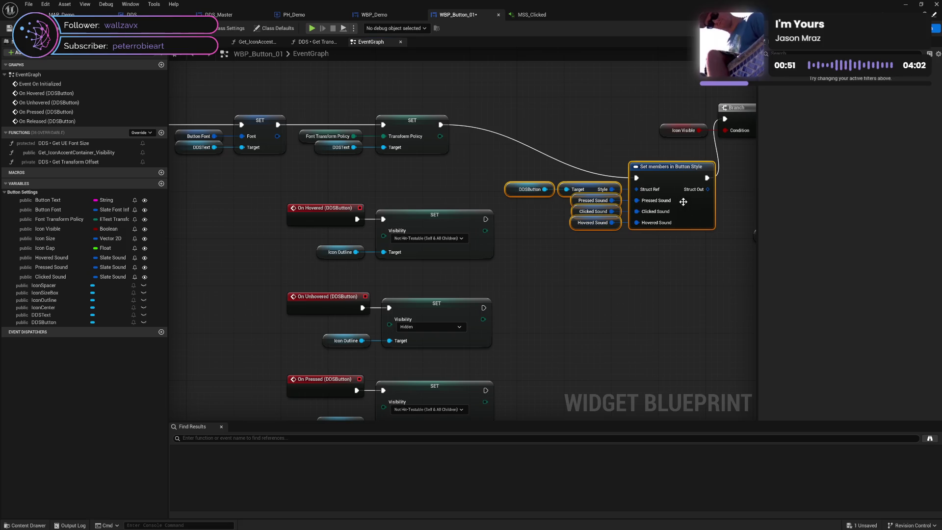
mouse_move(648, 166)
left_mouse_down()
mouse_move(611, 116)
mouse_move(613, 129)
mouse_move(603, 123)
left_mouse_up()
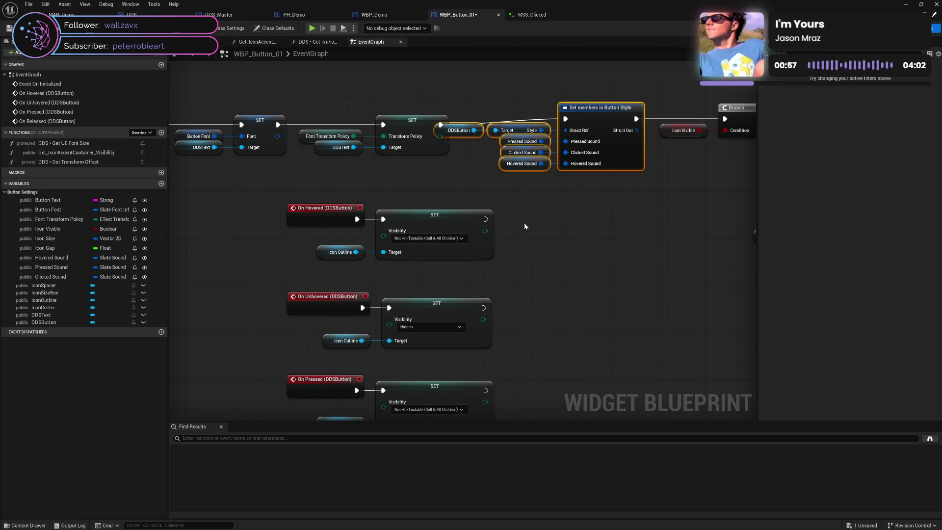
left_click_drag(524, 222, 725, 248)
left_click_drag(316, 114, 608, 190)
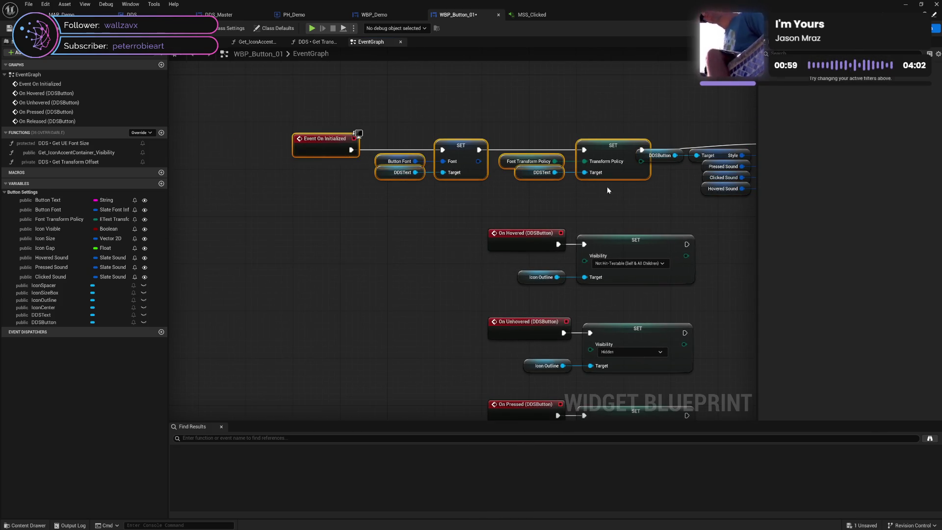
mouse_move(608, 143)
left_mouse_down()
mouse_move(593, 134)
mouse_move(588, 142)
left_mouse_up()
left_click(663, 188)
Step: Pan along the graph to review Set members, Branch and the Widget Transform nodes
left_click_drag(602, 246, 403, 249)
left_click_drag(611, 251, 455, 244)
left_click_drag(717, 235, 532, 233)
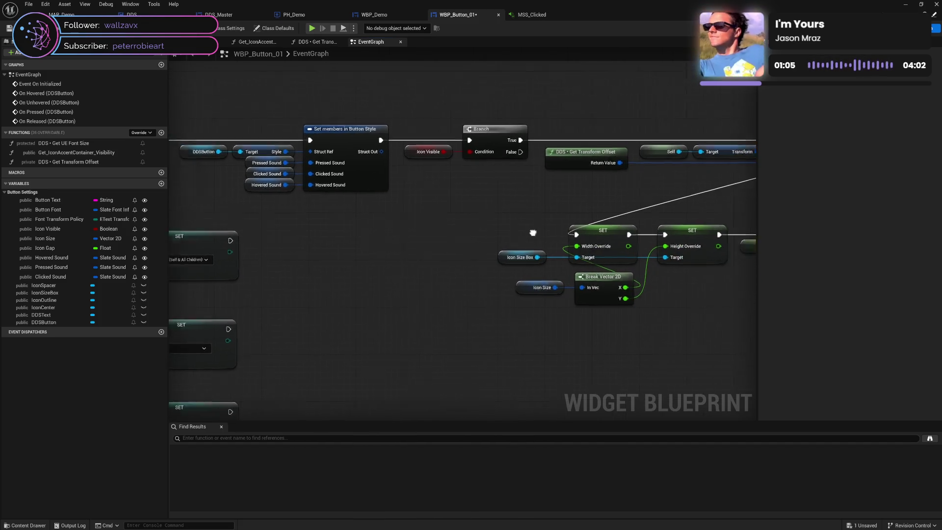
left_click_drag(534, 202, 399, 209)
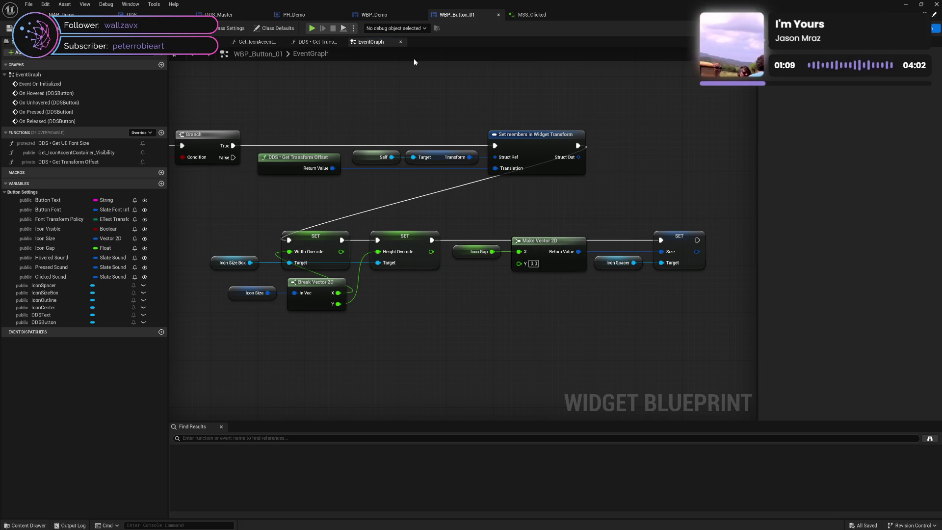
Step: Test-play the menu, close the game preview, and bring the Set members in Button Style node into view
left_click(312, 29)
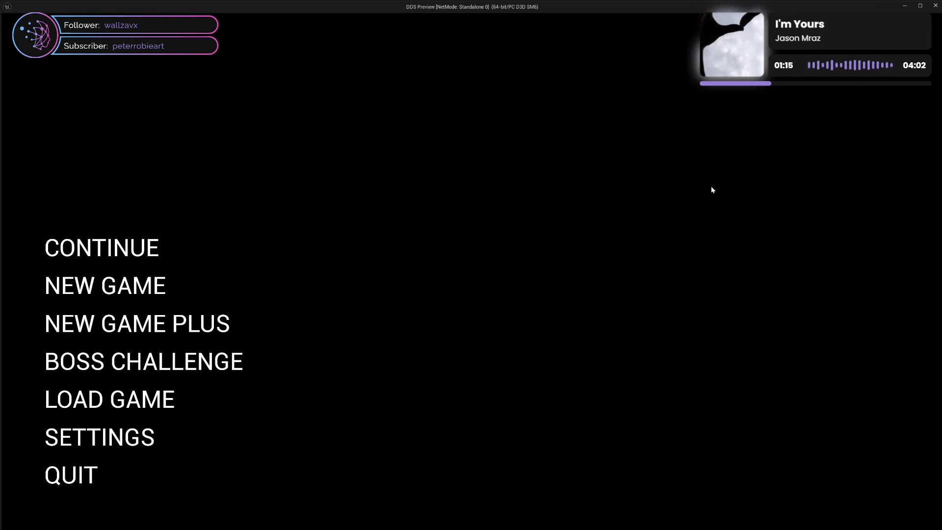
left_click(932, 5)
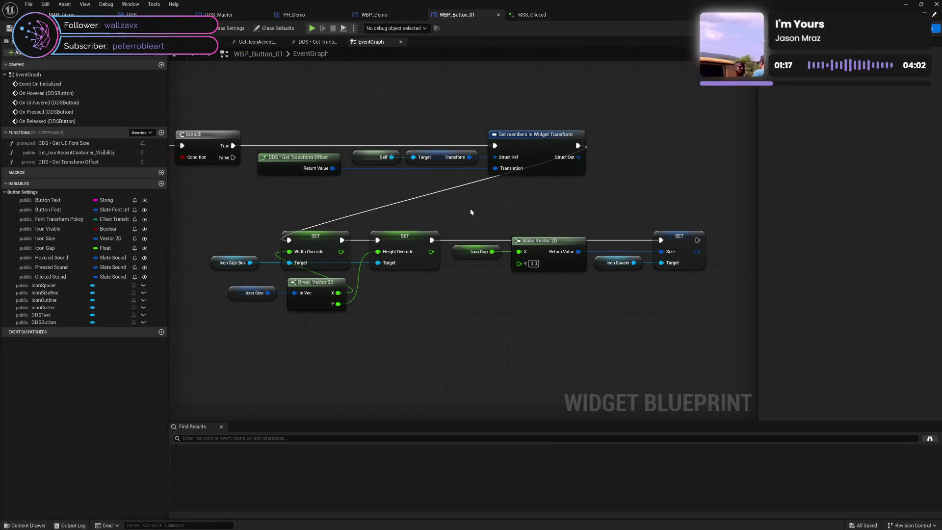
left_click_drag(288, 198, 446, 206)
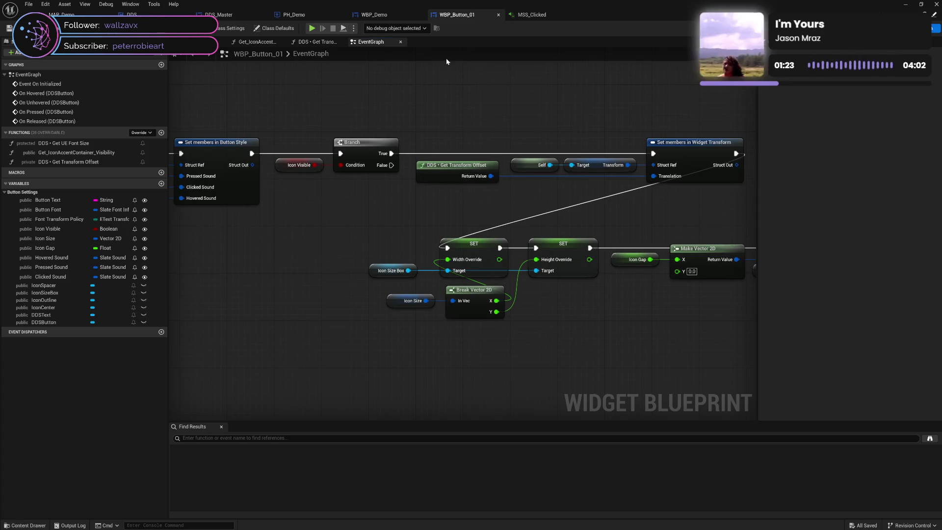
Step: Check the MSS_Clicked sound asset, then return to WBP_Button_01 and show its Designer layout
left_click(528, 13)
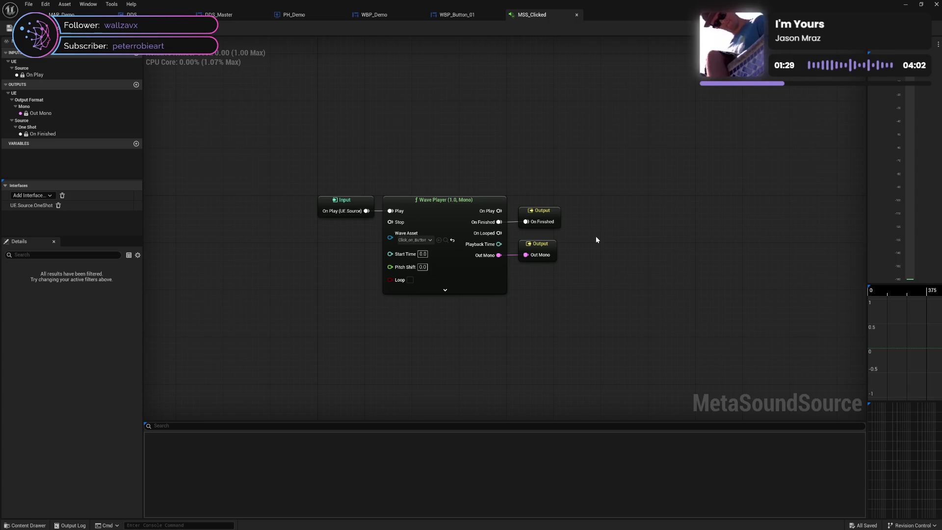
left_click(459, 14)
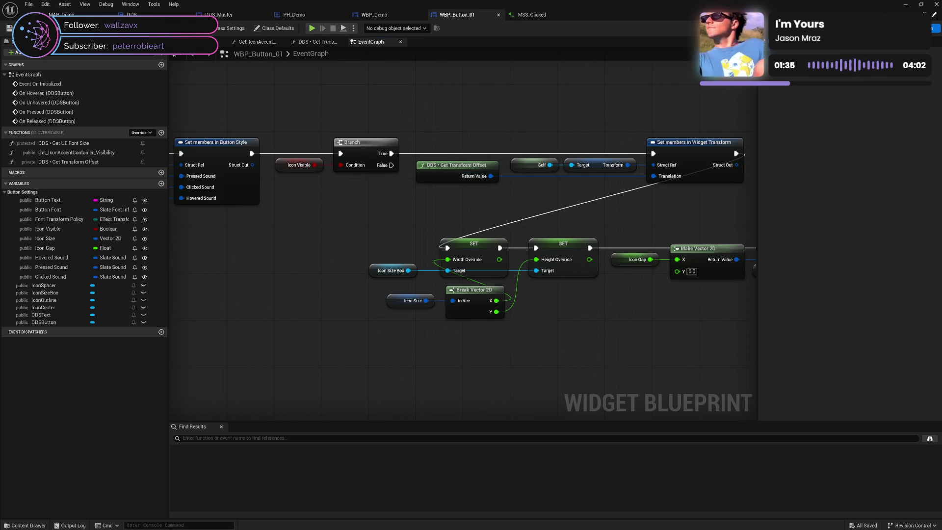
left_click(905, 28)
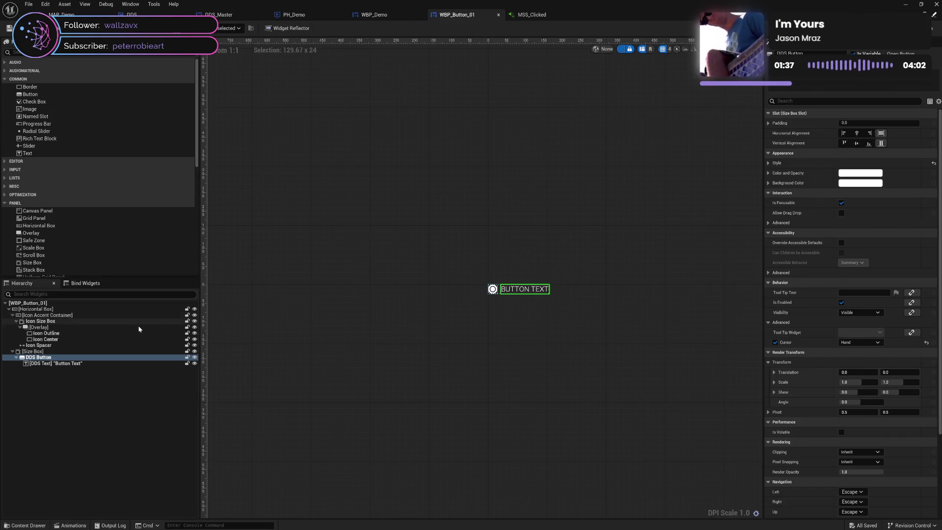
Step: Compare the Icon Outline and Icon Center widgets and inspect the Overlay holding them
left_click(72, 332)
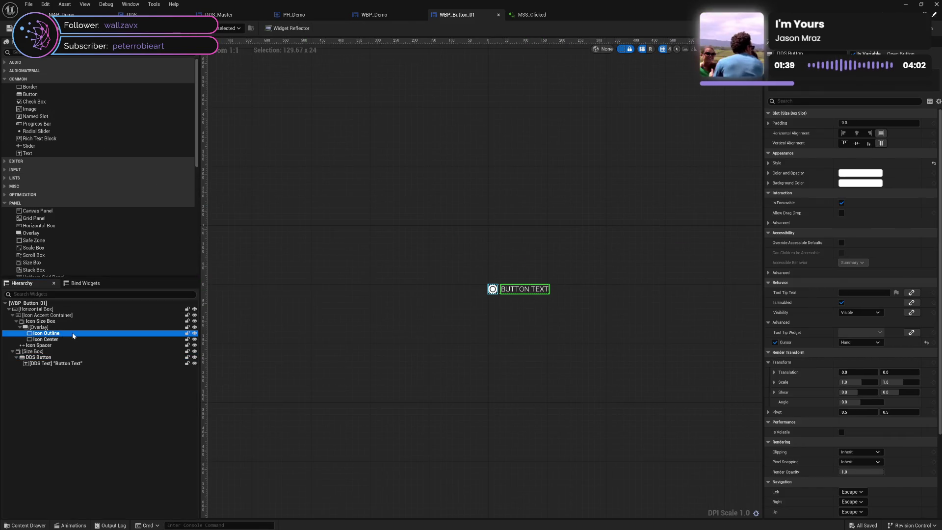
left_click(74, 339)
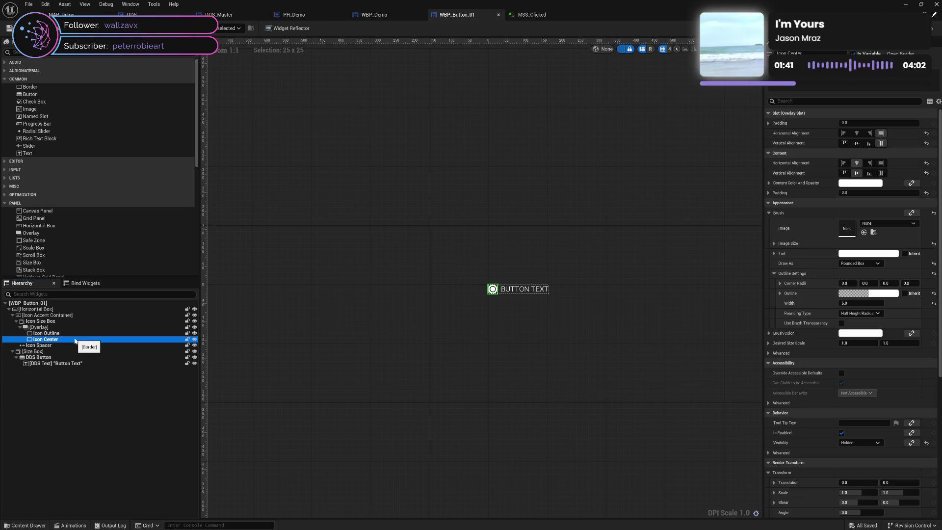
left_click(76, 334)
left_click(74, 339)
left_click(76, 334)
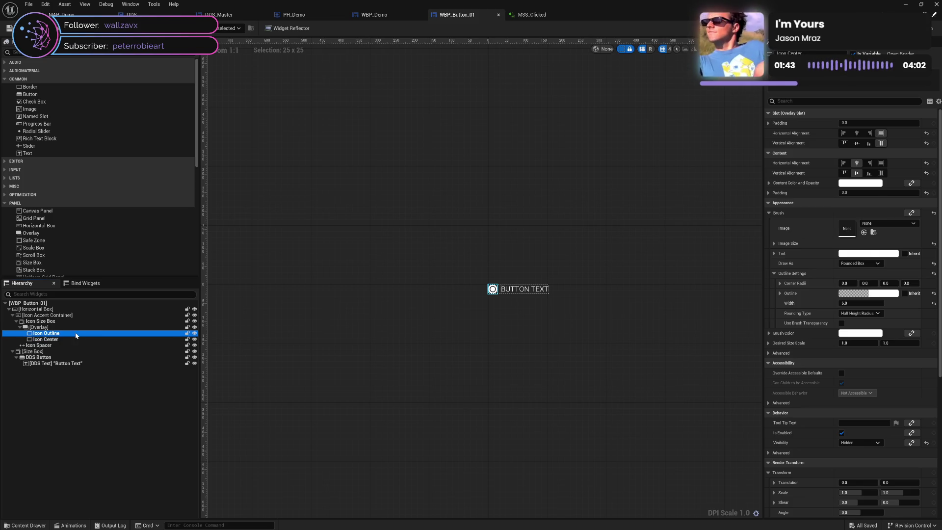
left_click(77, 339)
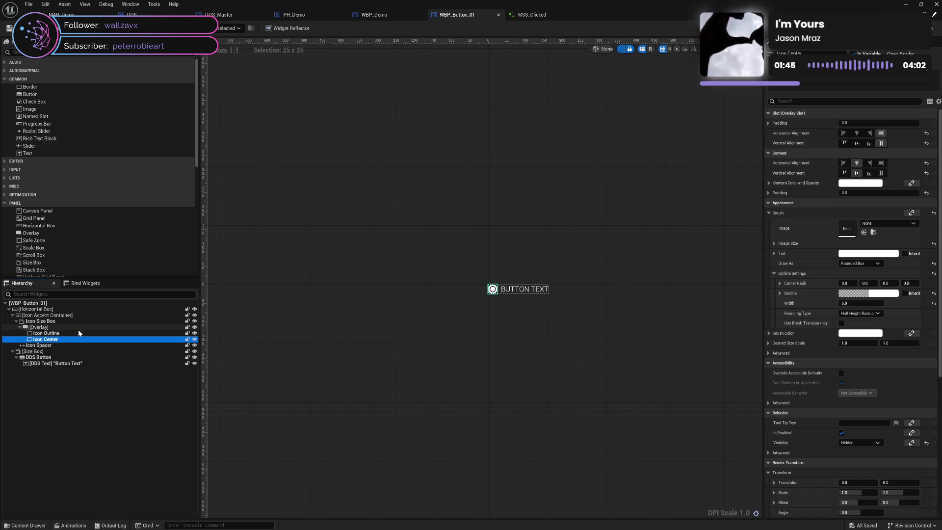
left_click(63, 328)
Step: Browse the Size Box, DDS Button and Button Text label, then select the root Horizontal Box
left_click(20, 327)
left_click(16, 321)
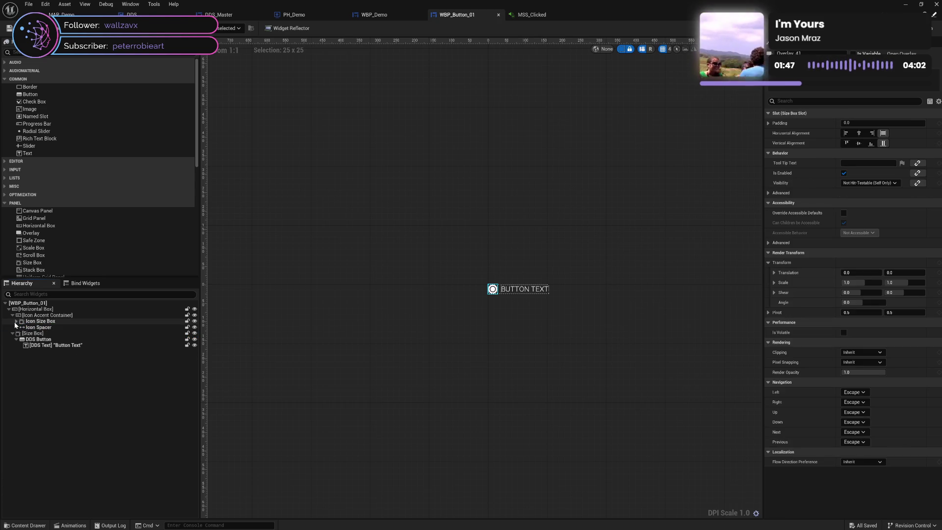
left_click(12, 315)
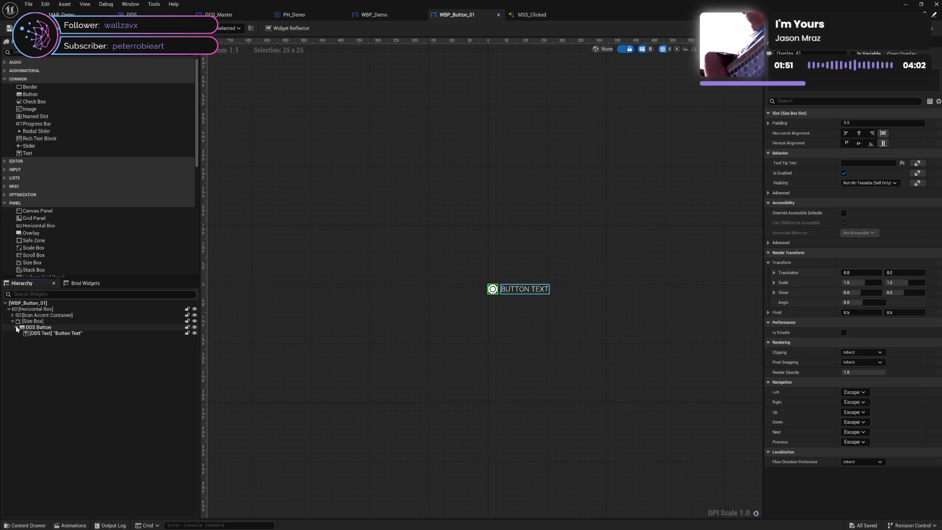
left_click(16, 328)
left_click(25, 322)
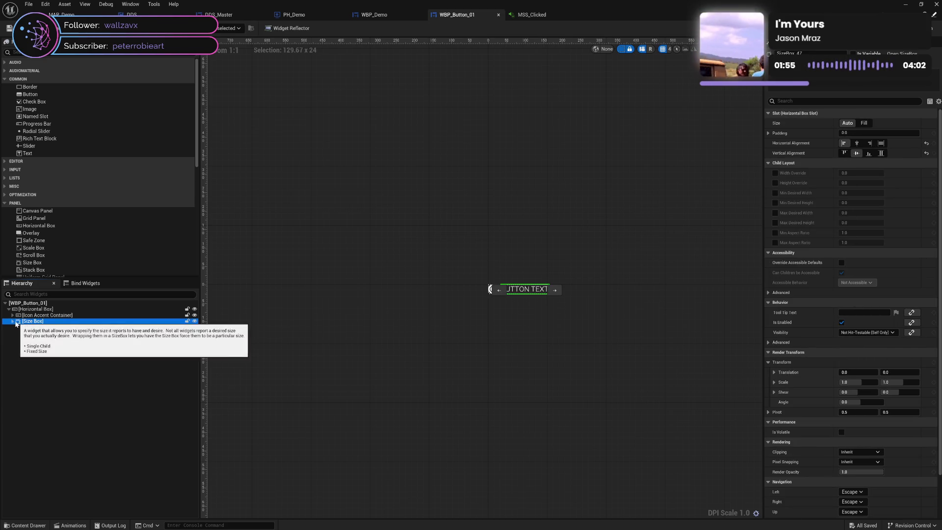
left_click(13, 322)
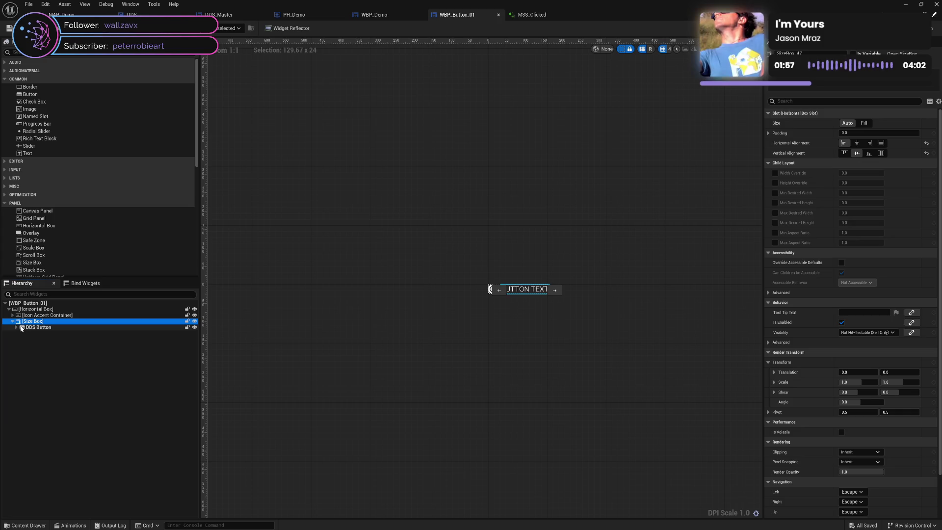
left_click(17, 327)
left_click(47, 328)
left_click(50, 334)
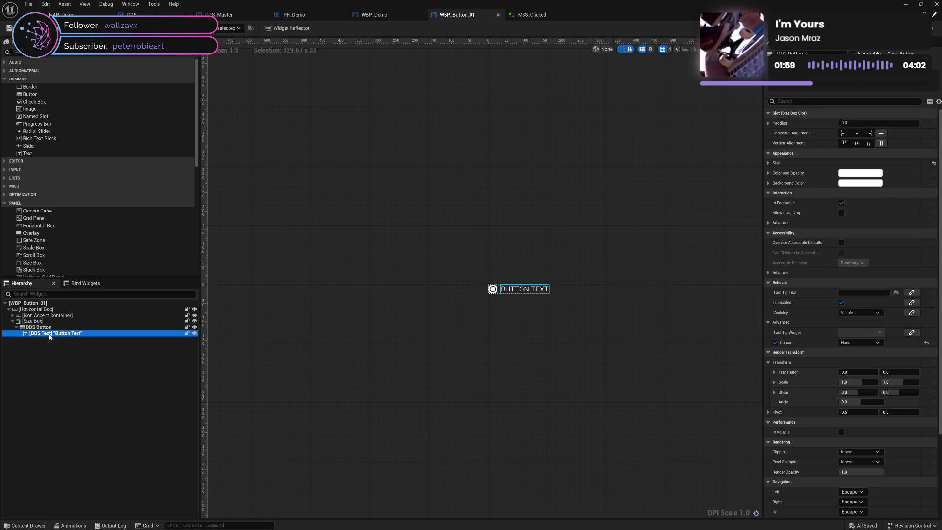
left_click(17, 328)
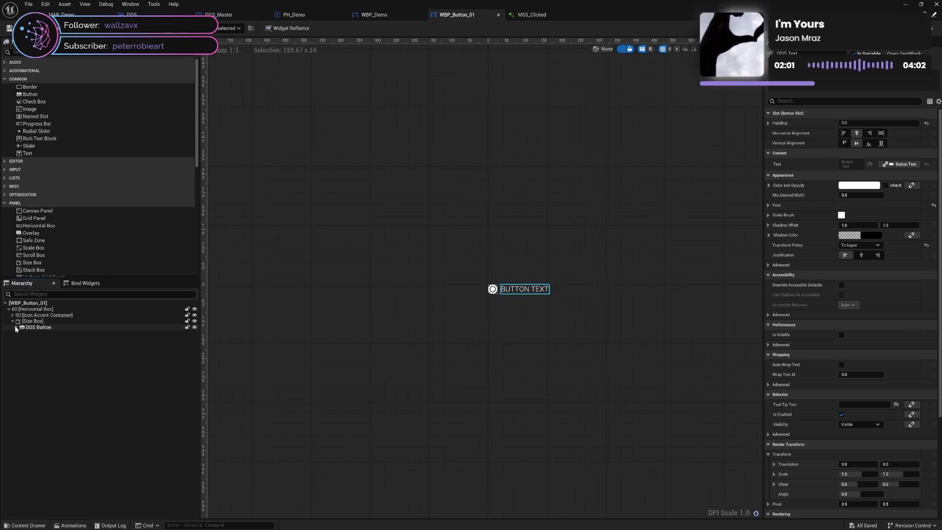
left_click(13, 322)
left_click(20, 309)
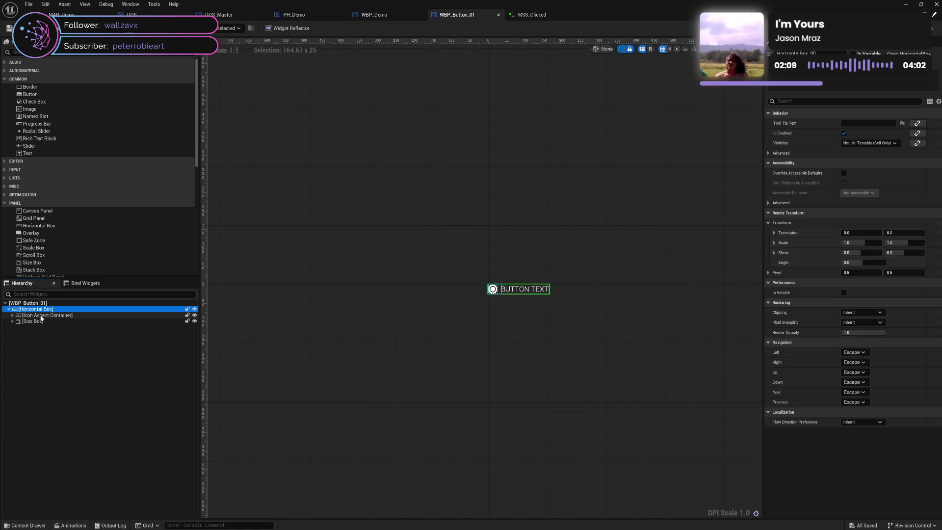
Step: Inspect the Icon Accent Container, Icon Size Box size overrides, Icon Spacer and icon Overlay
left_click(41, 315)
left_click(12, 315)
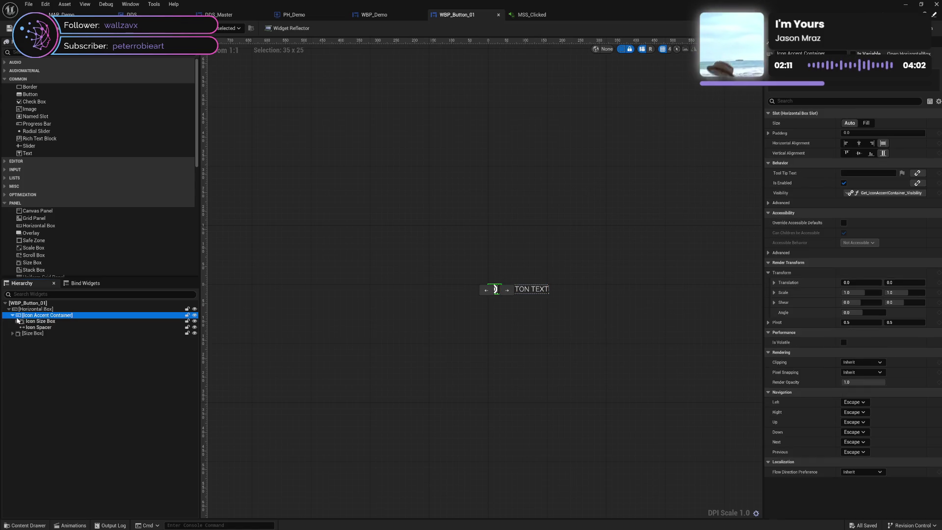
left_click(17, 322)
left_click(23, 322)
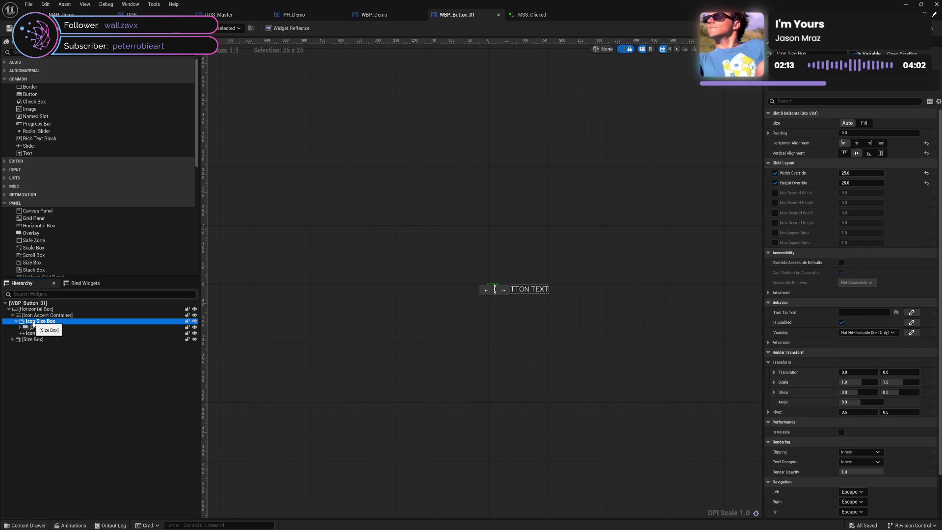
left_click(17, 321)
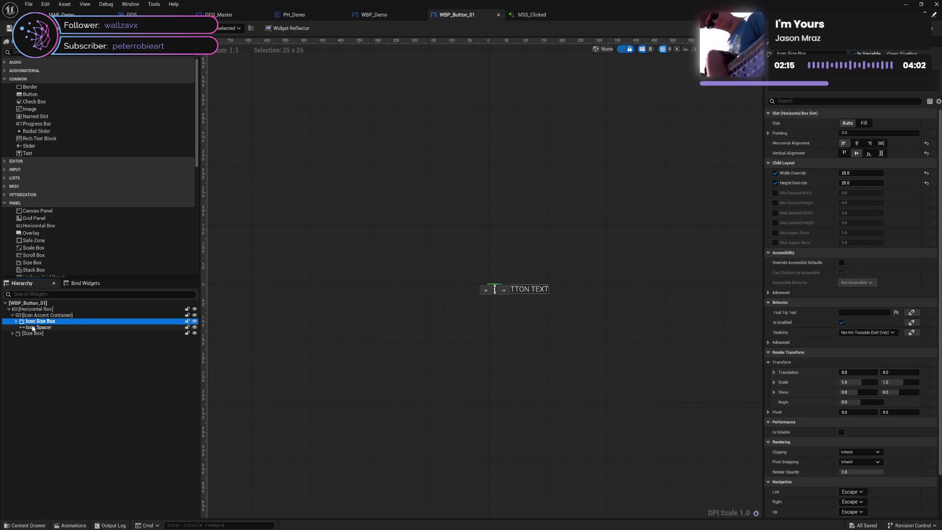
left_click(33, 327)
left_click(17, 321)
left_click(40, 328)
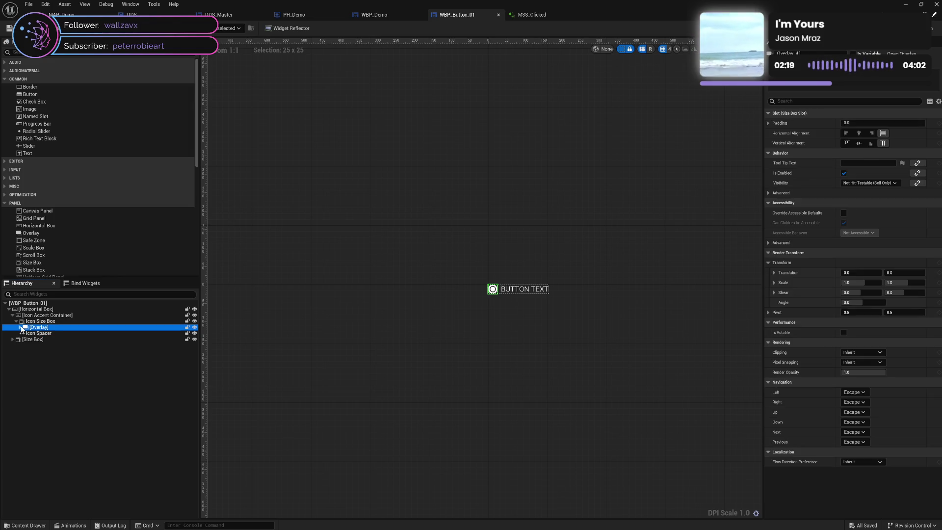
left_click(20, 328)
left_click(20, 327)
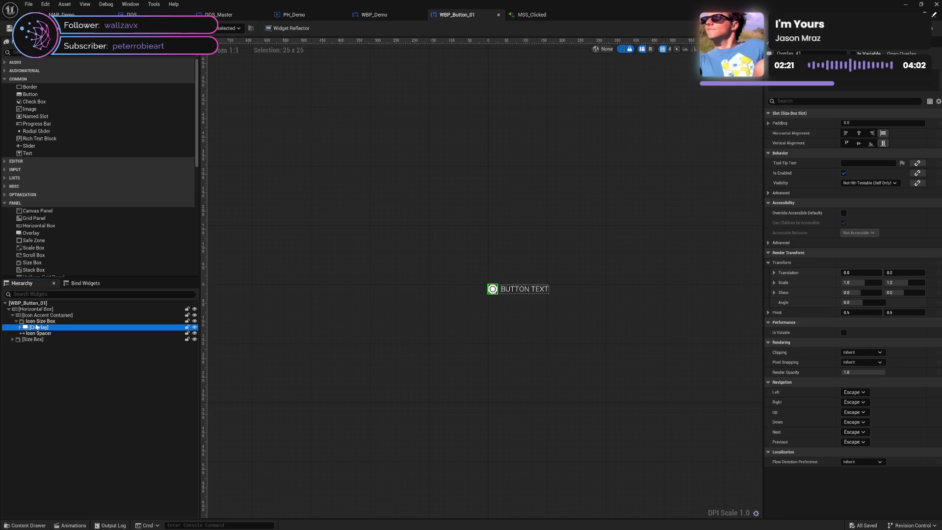
left_click(20, 322)
left_click(17, 322)
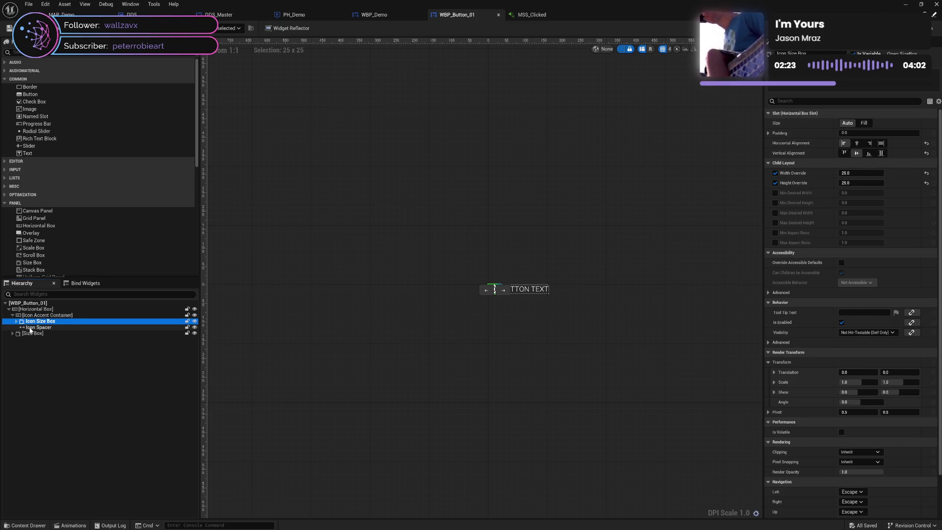
Step: Re-examine Icon Outline's width and tint under Icon Size Box's Overlay, then switch to WBP_Demo
left_click(32, 328)
left_click(34, 322)
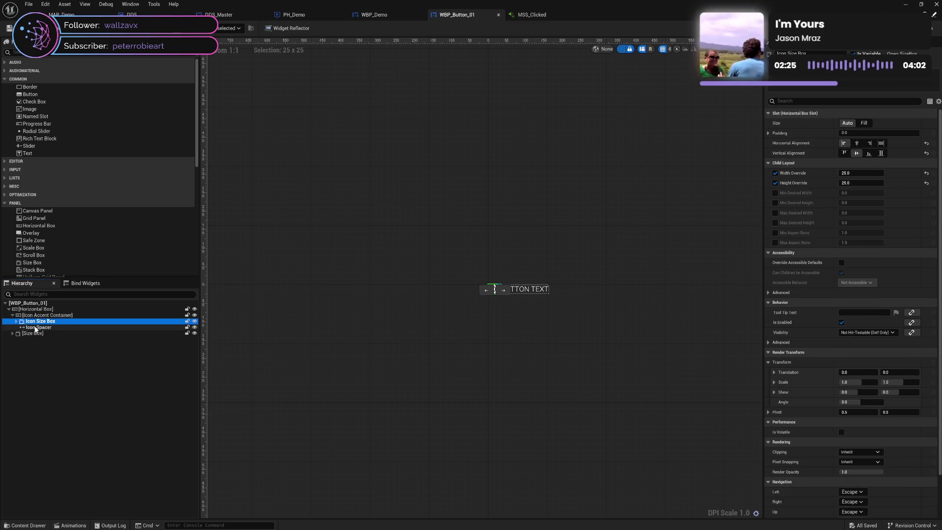
left_click(35, 327)
left_click(30, 322)
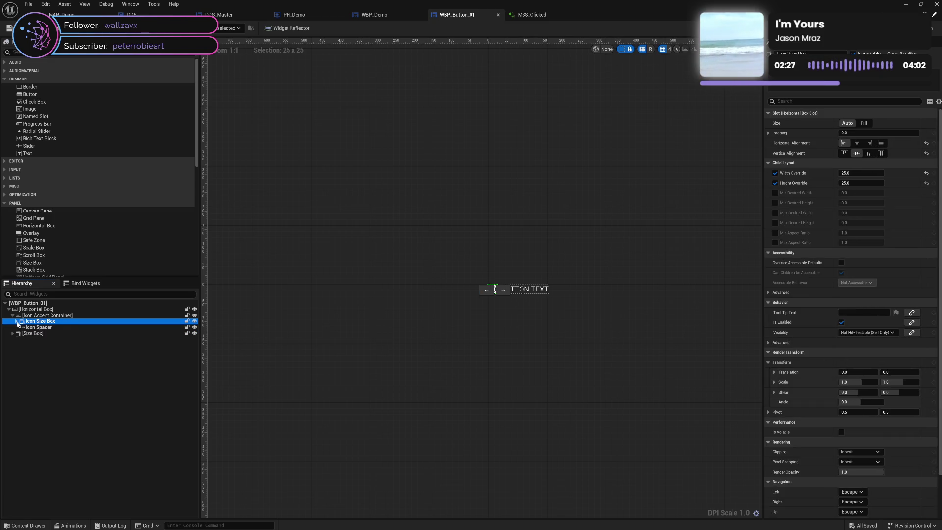
left_click(17, 322)
left_click(21, 327)
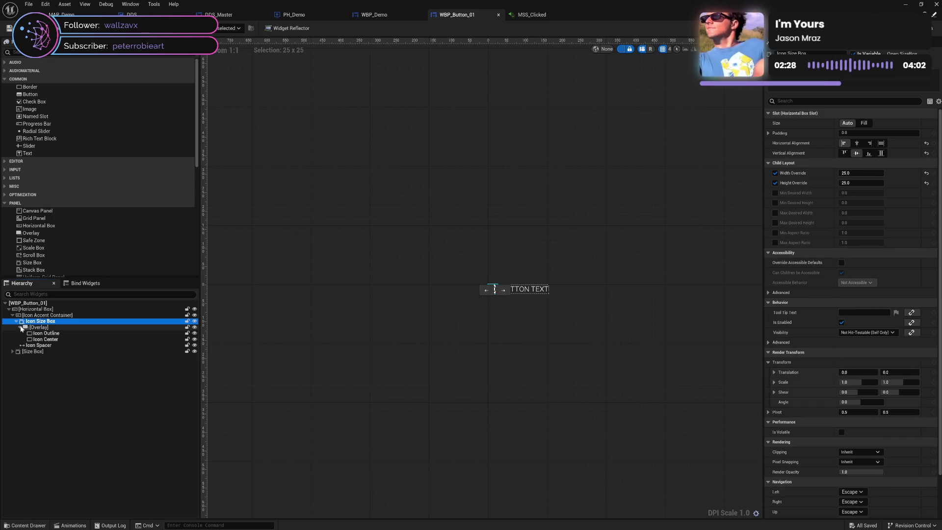
left_click(51, 334)
left_click(54, 340)
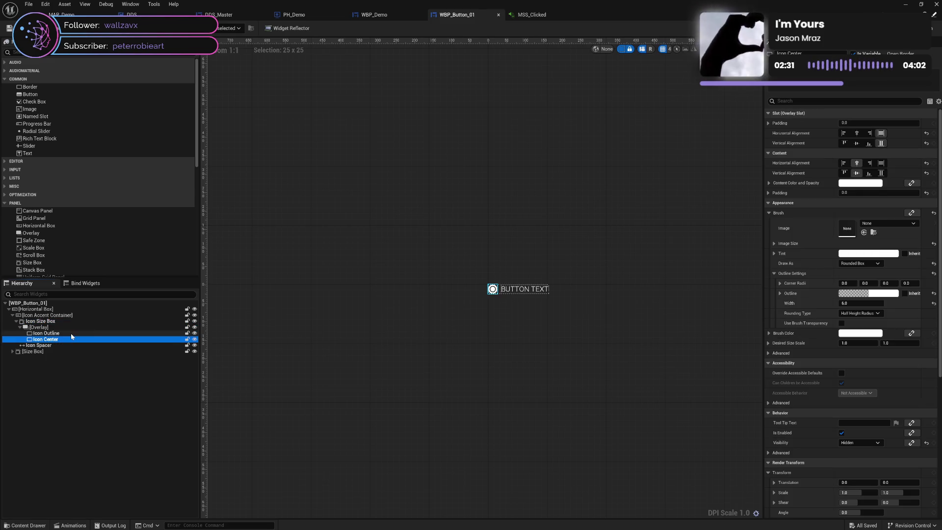
left_click(74, 333)
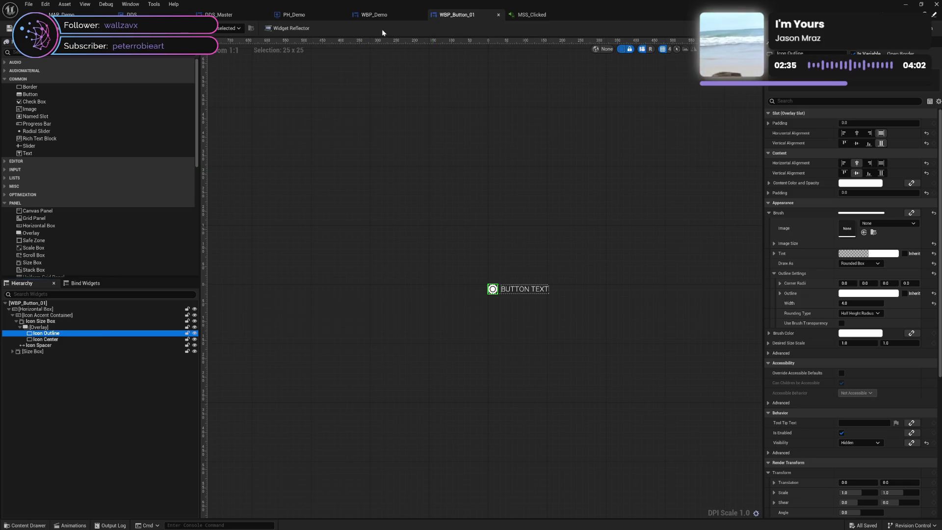
left_click(378, 15)
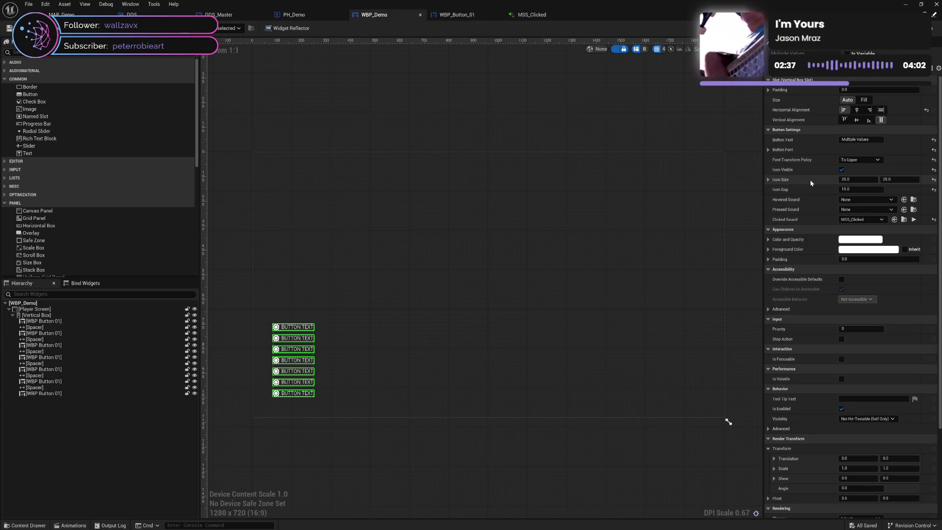